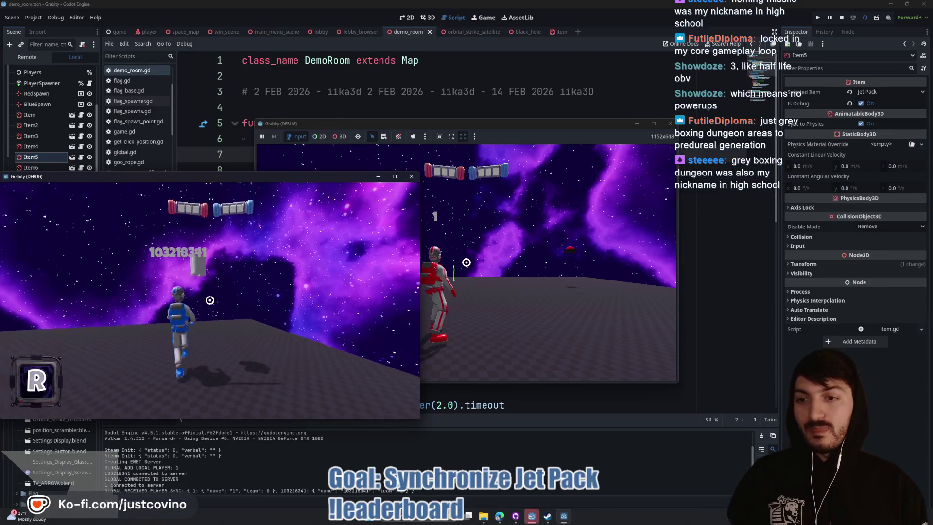
key("w")
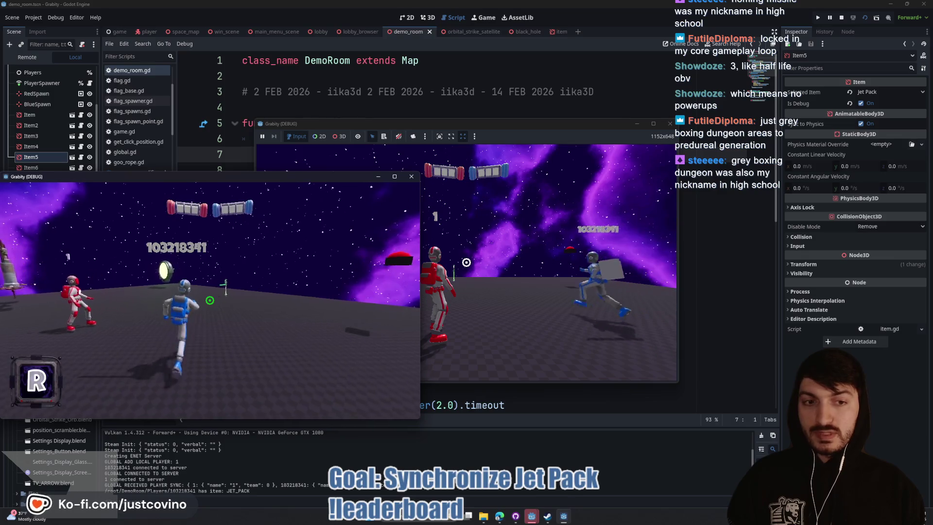
Step: Move the blue player through the arena and fly it up on the jet pack
key("space")
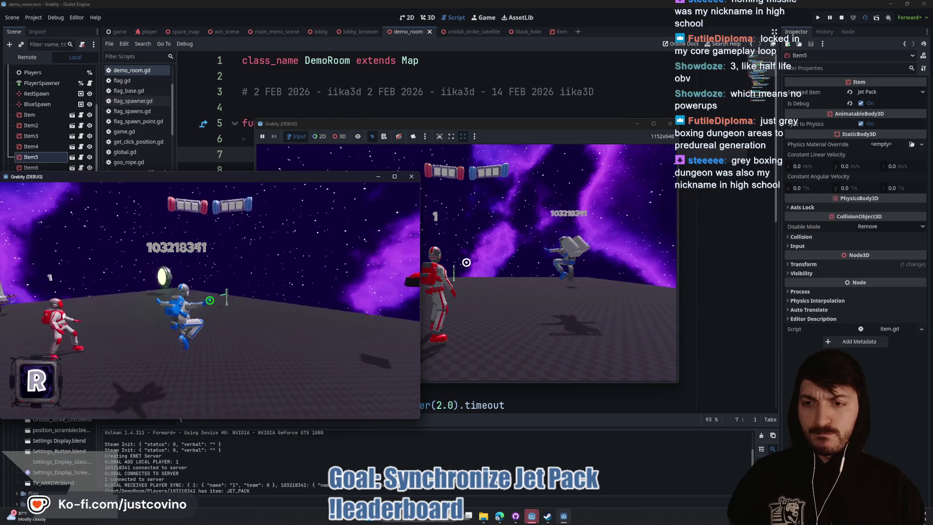
left_click(25, 66)
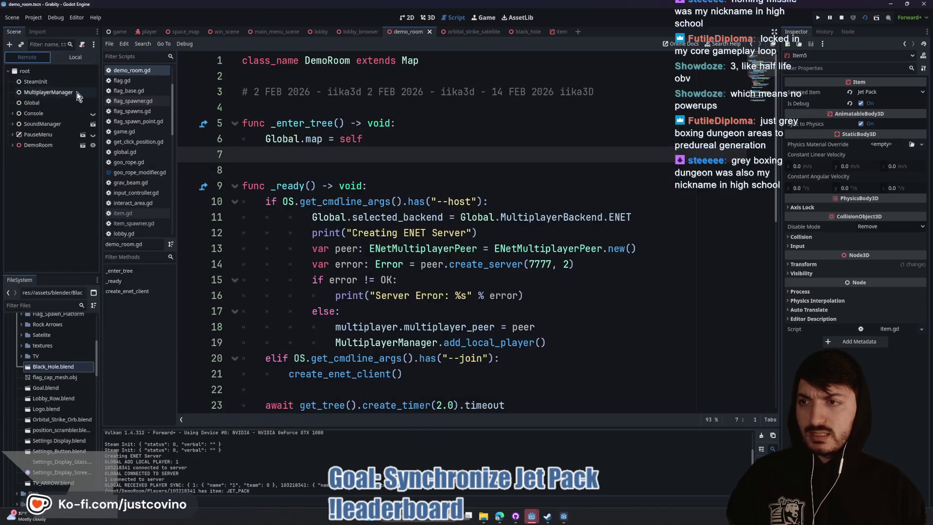
Step: Expand Players in the Remote tree and drill the second player's rig down to Skeleton3D's bones
scroll(34, 207, "up", 5)
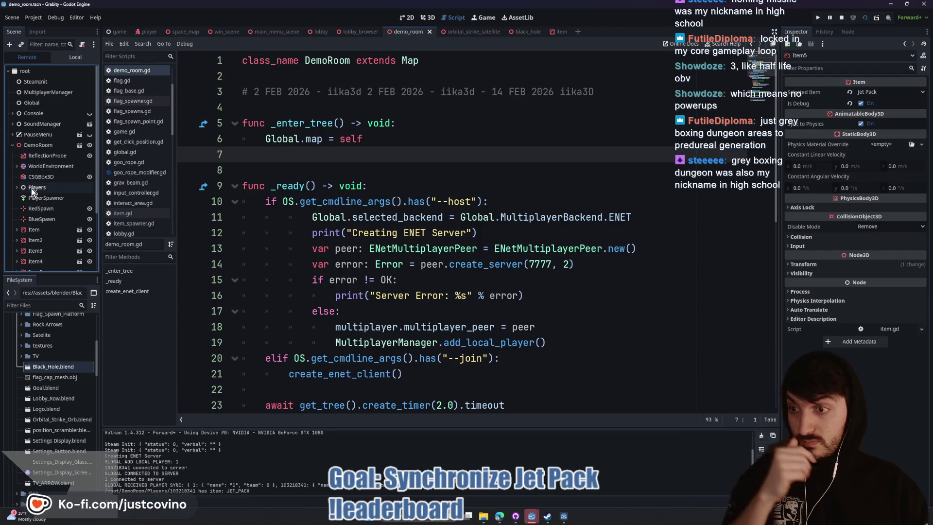
left_click(17, 188)
left_click(32, 198)
left_click(21, 198)
left_click(24, 209)
scroll(34, 221, "down", 2)
scroll(36, 224, "down", 3)
left_click(25, 112)
left_click(30, 123)
left_click(34, 133)
scroll(51, 164, "down", 2)
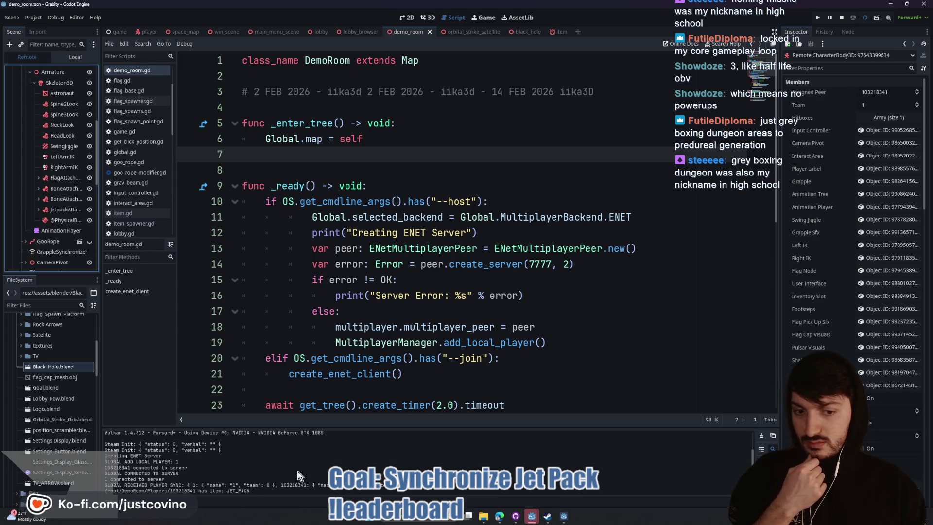
Step: Fly the red player up with the jet pack in the running game window
left_click(490, 481)
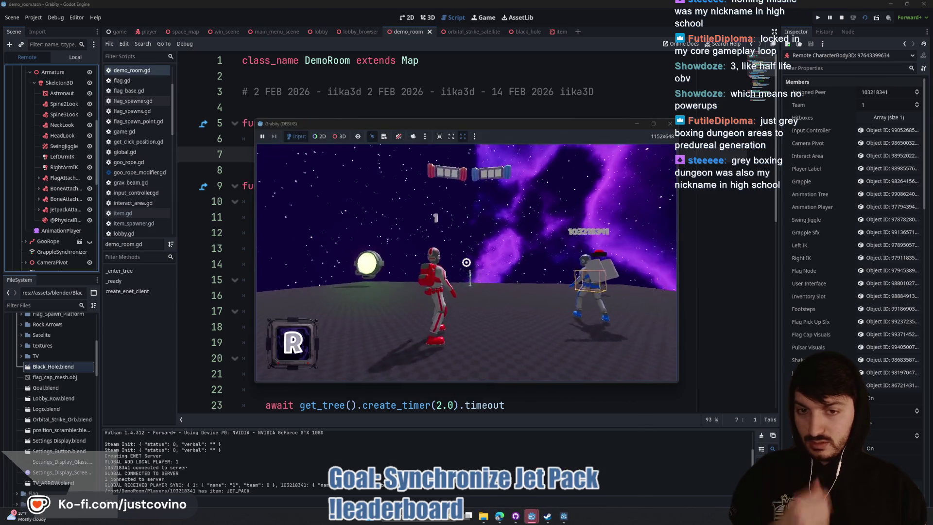
key("alt+Tab")
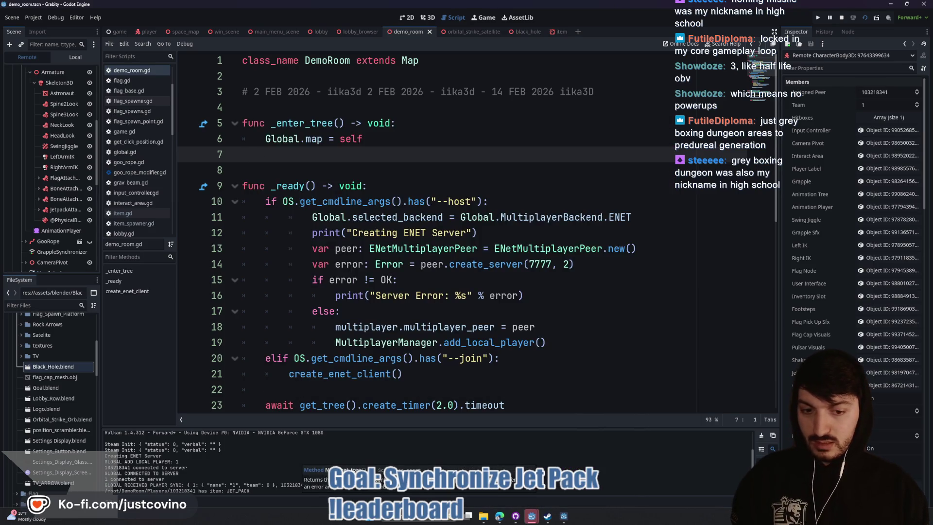
mouse_move(532, 516)
left_click(491, 481)
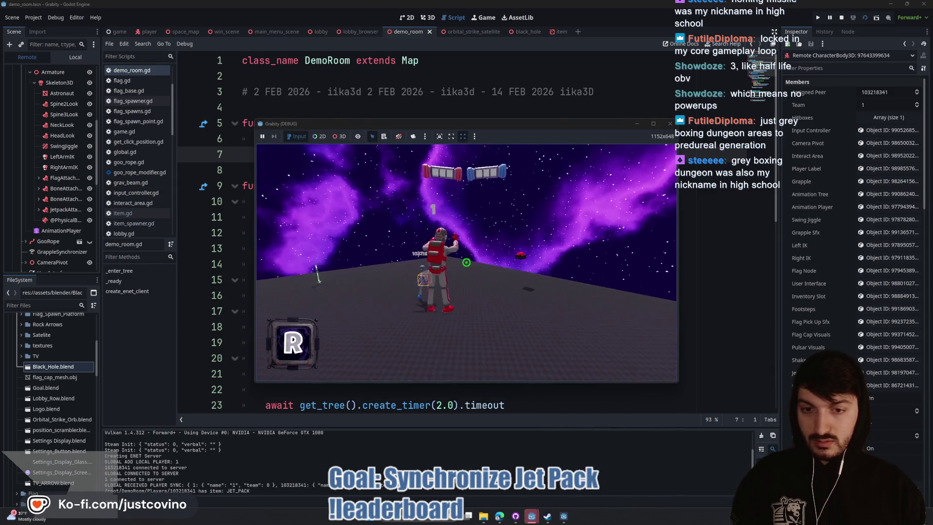
key("space")
left_click(540, 439)
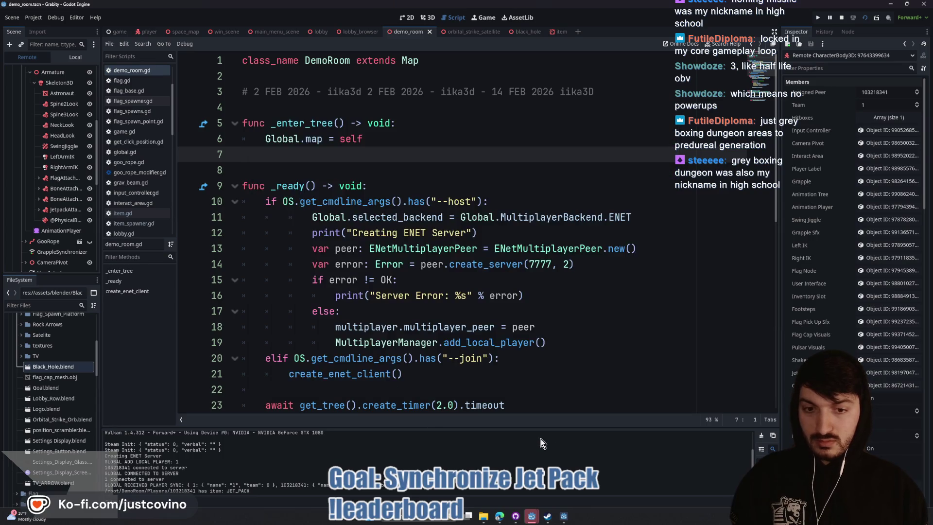
left_click(441, 342)
mouse_move(532, 516)
left_click(570, 474)
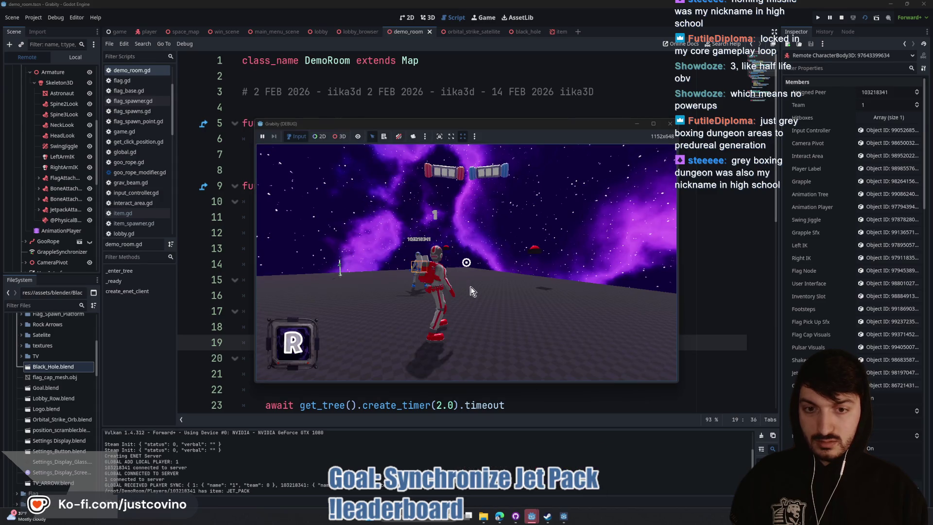
key("space")
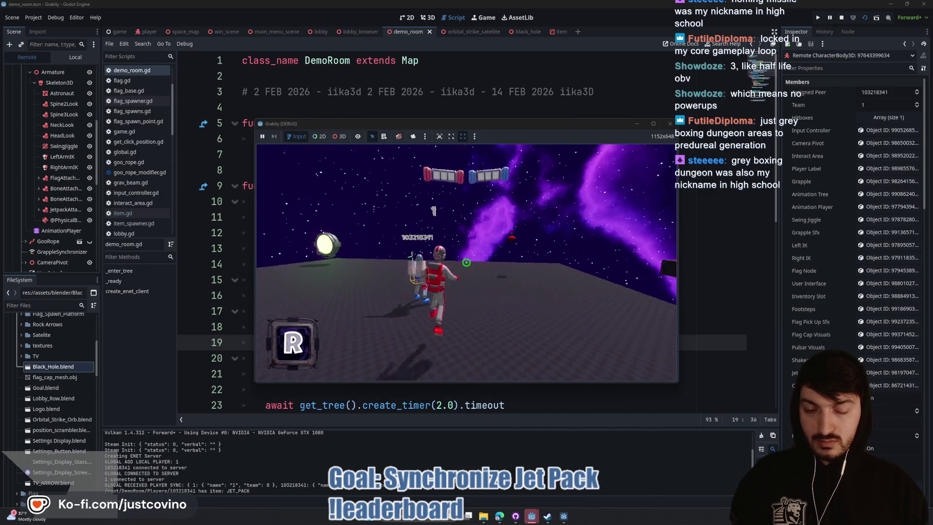
left_click(323, 448)
Step: Make the output log panel taller by dragging its splitter up, then stop the game
triple_click(323, 448)
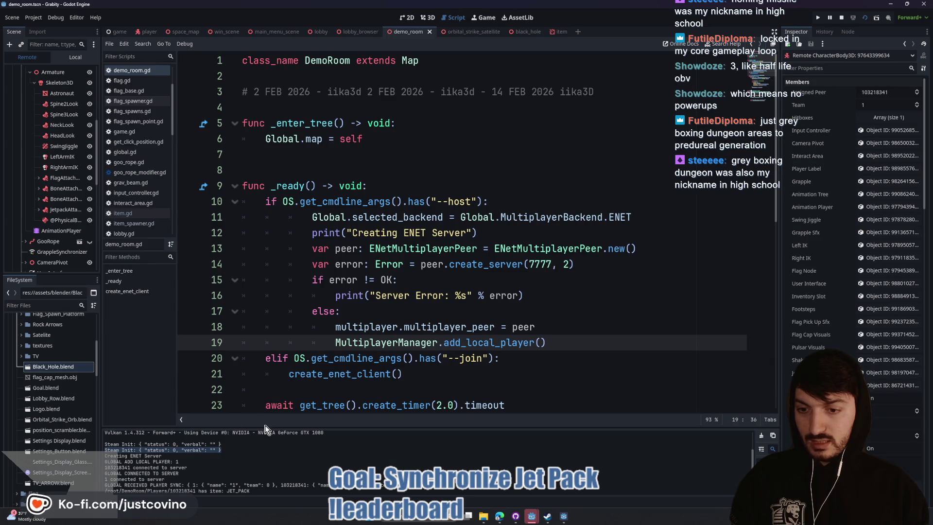
mouse_move(265, 426)
left_mouse_down()
mouse_move(262, 346)
mouse_move(257, 403)
left_mouse_up()
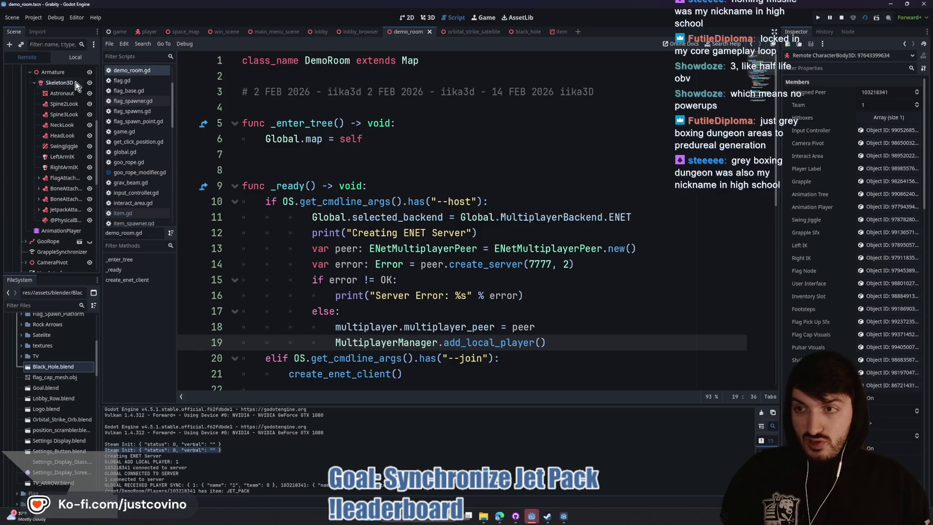
left_click(384, 186)
left_click(841, 18)
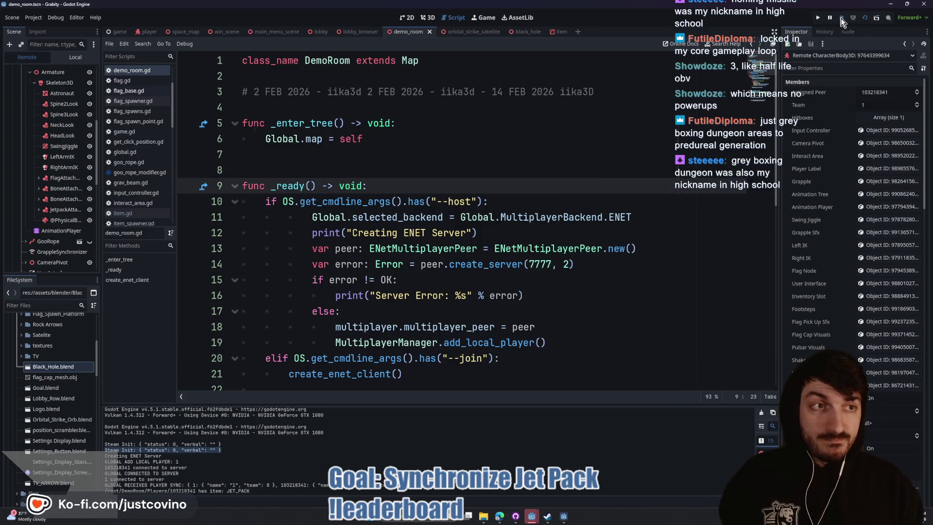
Step: In the player scene, toggle JetpackAttachment's visibility eye and return to player.gd's equip_jet_pack
left_click(446, 216)
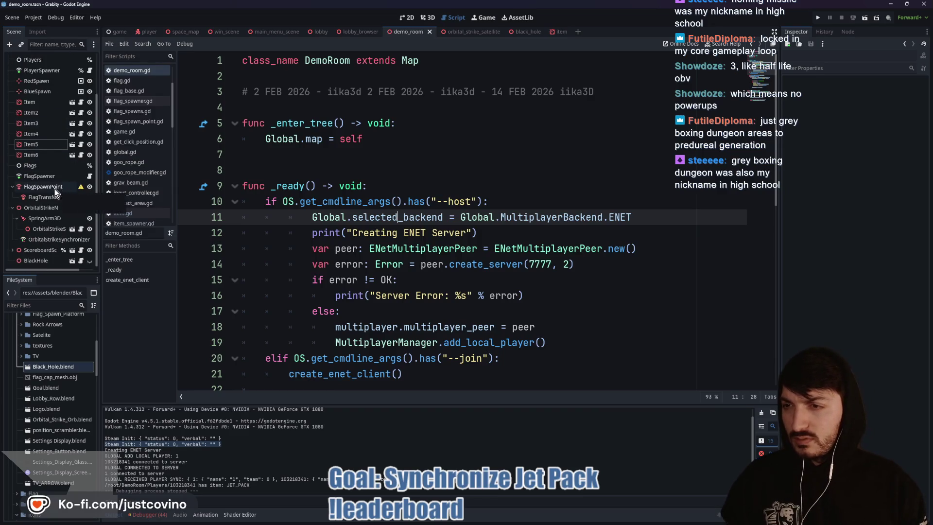
left_click(150, 32)
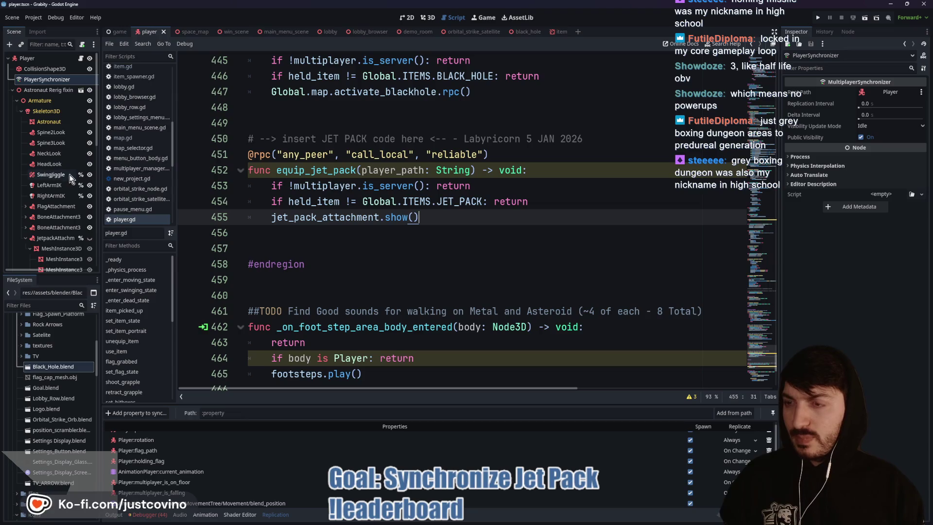
scroll(69, 174, "down", 3)
left_click(89, 160)
left_click(427, 17)
left_click(90, 160)
left_click(90, 159)
scroll(64, 159, "up", 3)
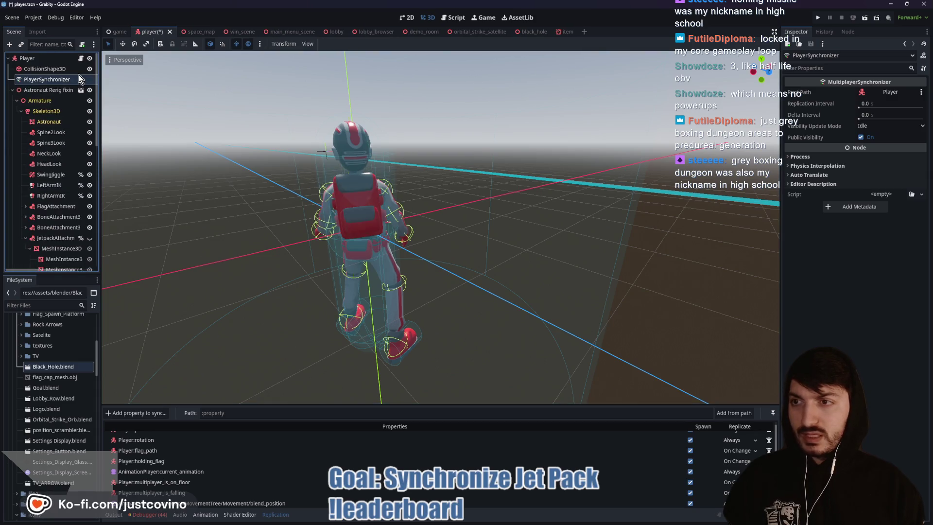
left_click(80, 58)
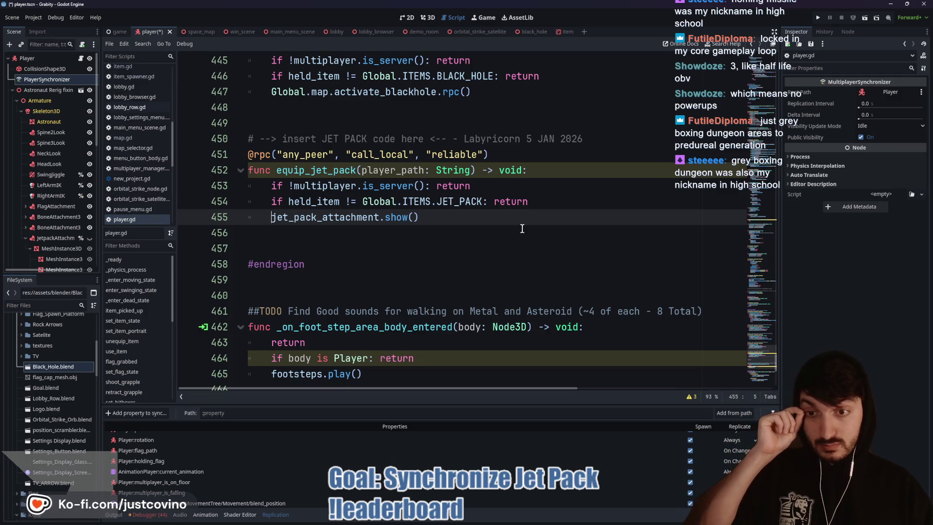
Step: Prefix line 455's jet_pack_attachment.show() with get_node(player_path). and save player.gd
type("get_nod")
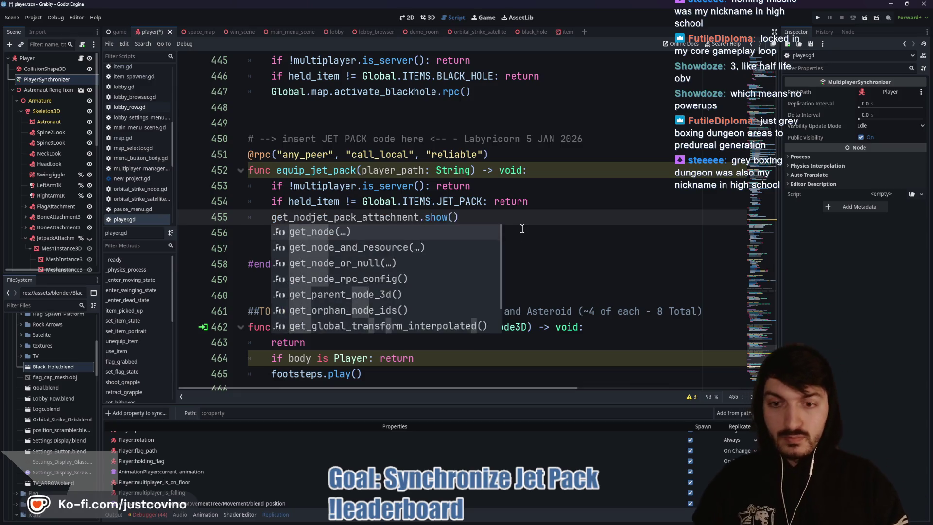
key("Return")
key("Right")
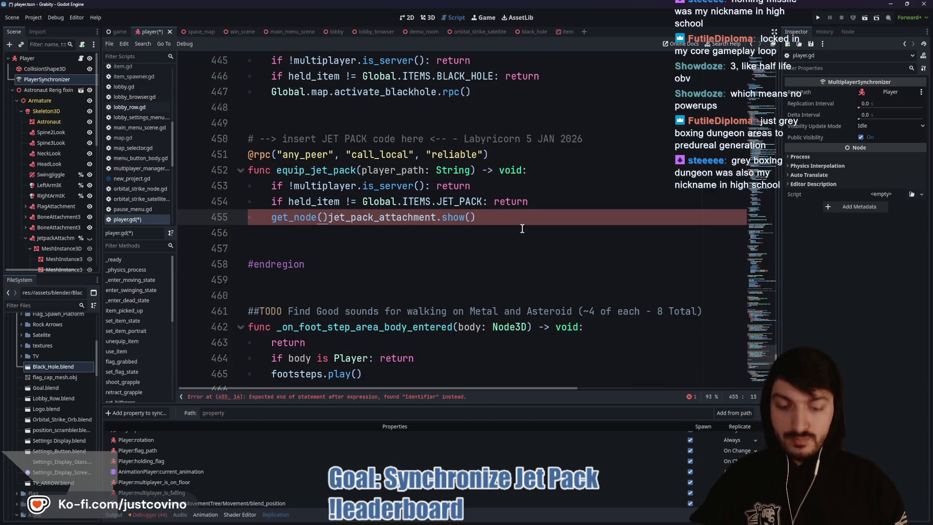
type(".")
key("Left")
key("Left")
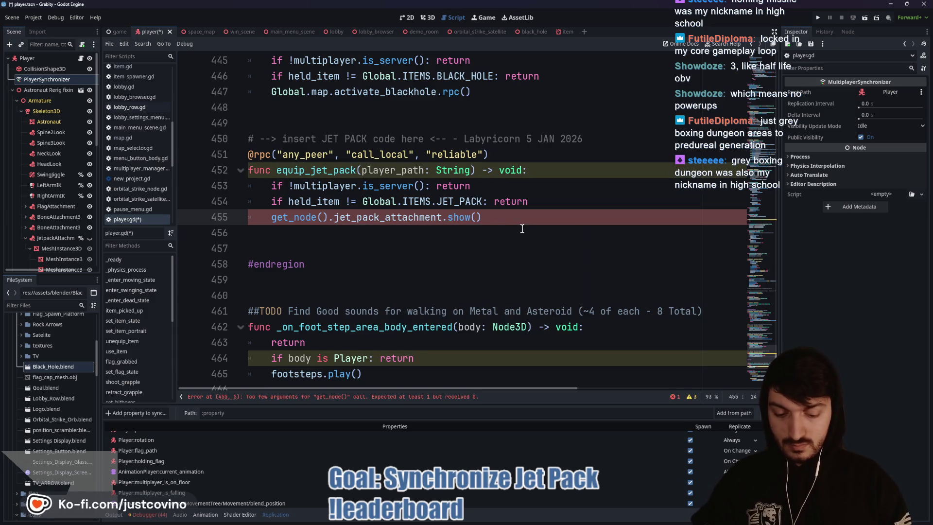
type("player_path")
key("ctrl+s")
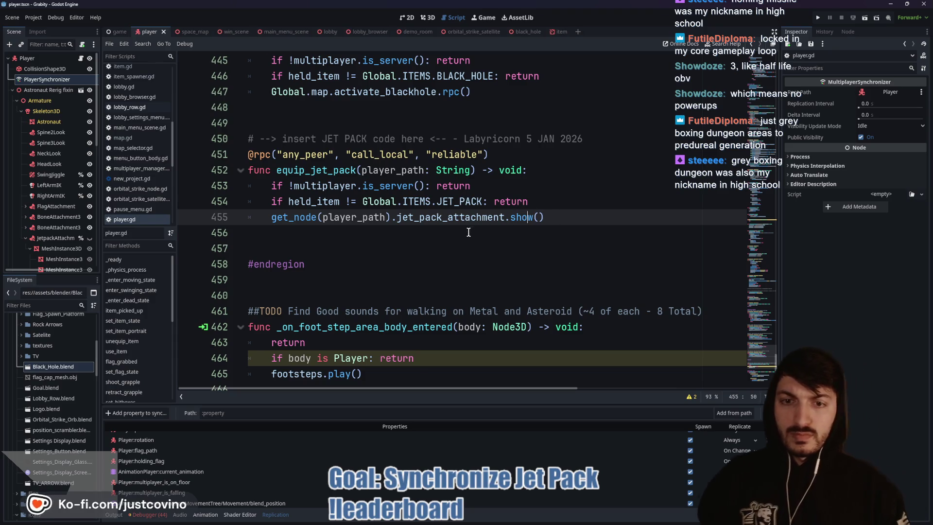
scroll(454, 250, "up", 8)
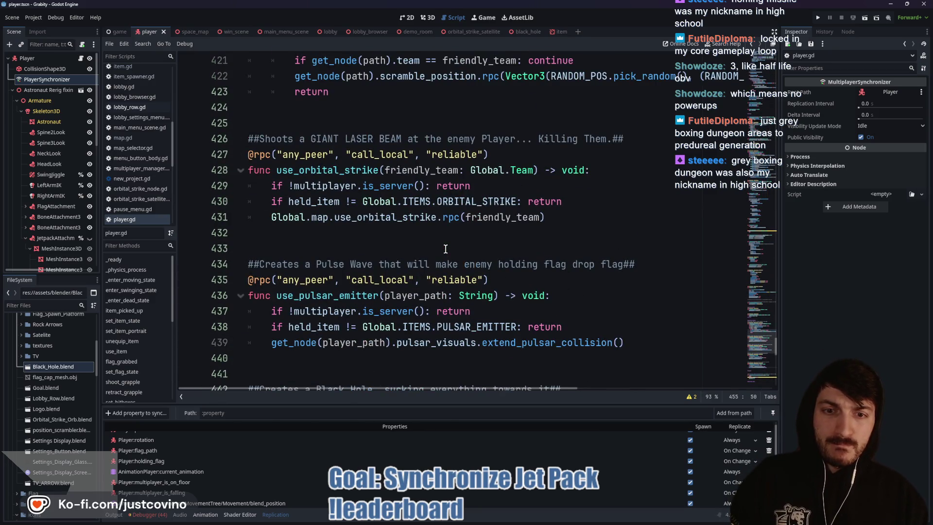
scroll(445, 249, "down", 7)
left_click(276, 294)
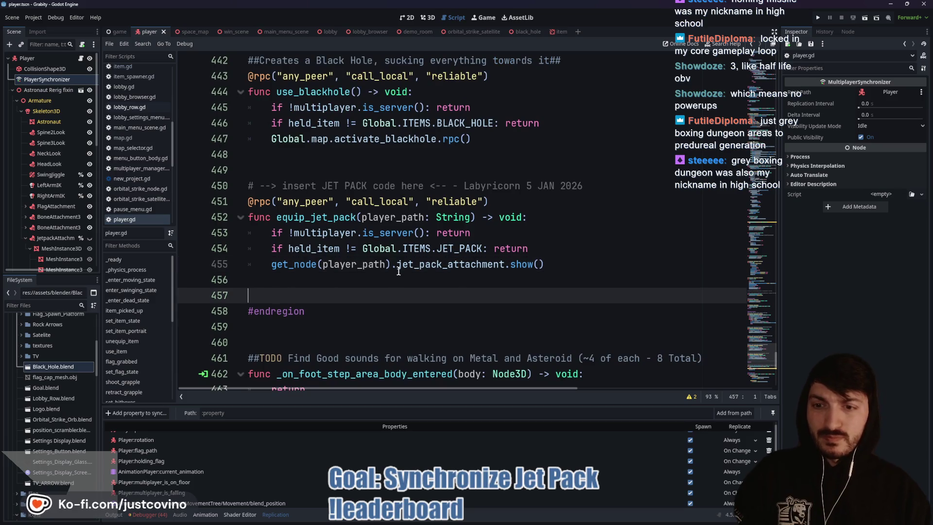
key("Return")
key("Return")
key("Up")
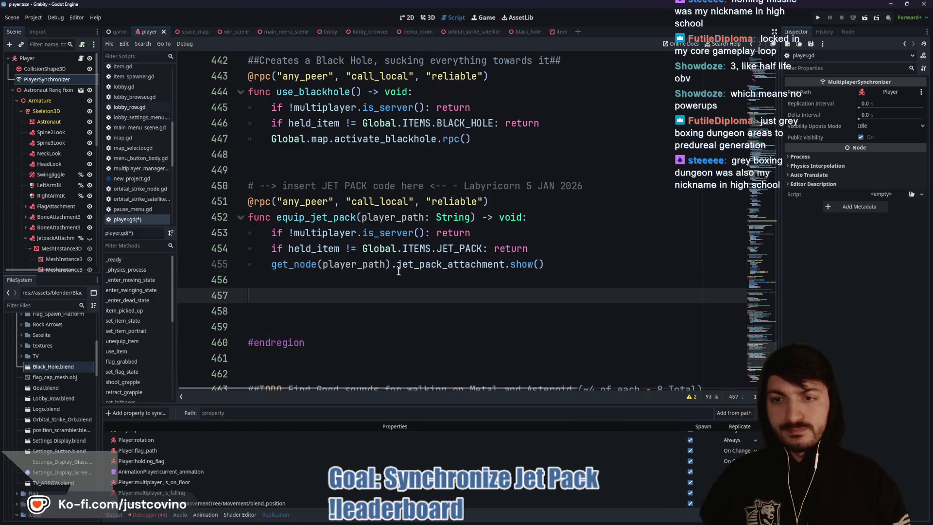
type("@rpc(")
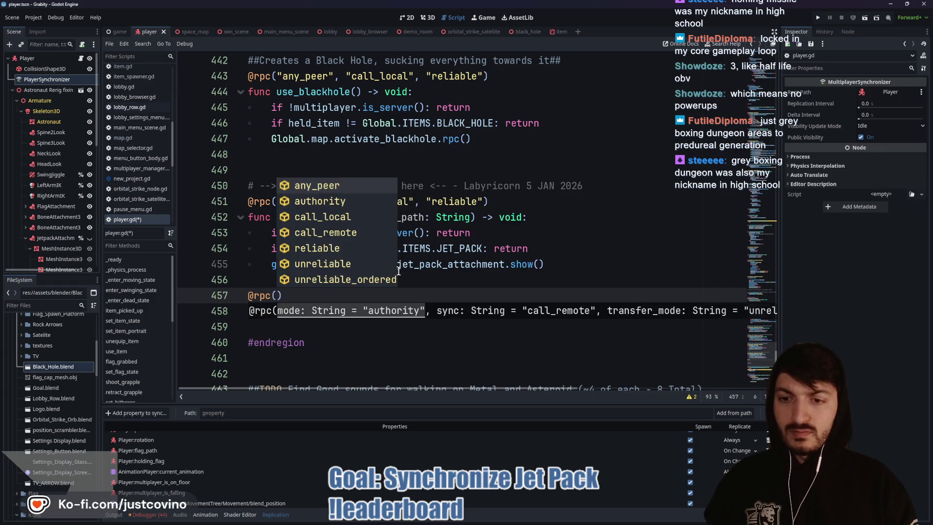
key("Return")
type(",")
key("Down")
key("Down")
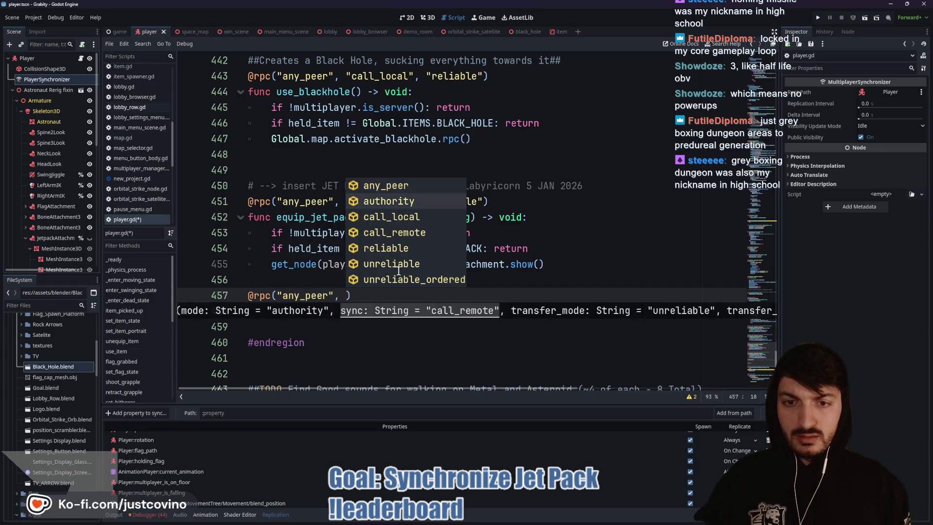
key("Return")
key("Return")
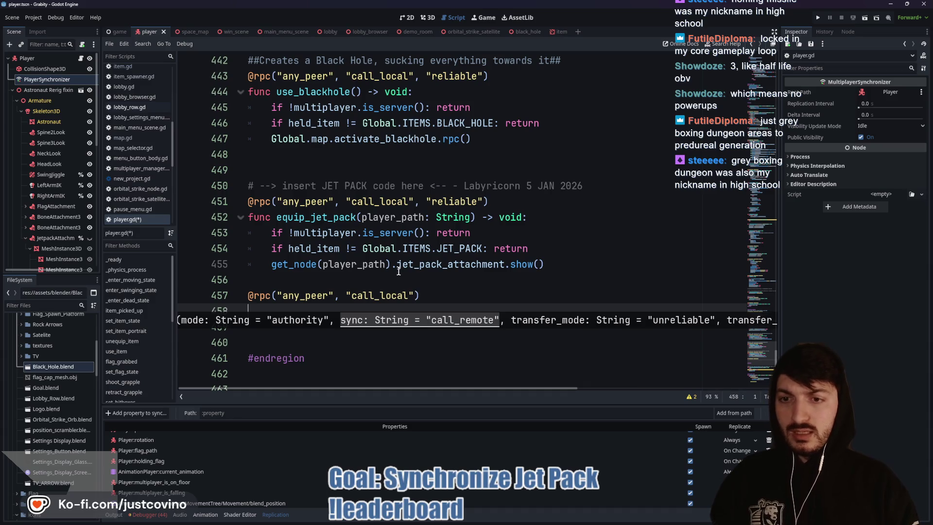
type("func ")
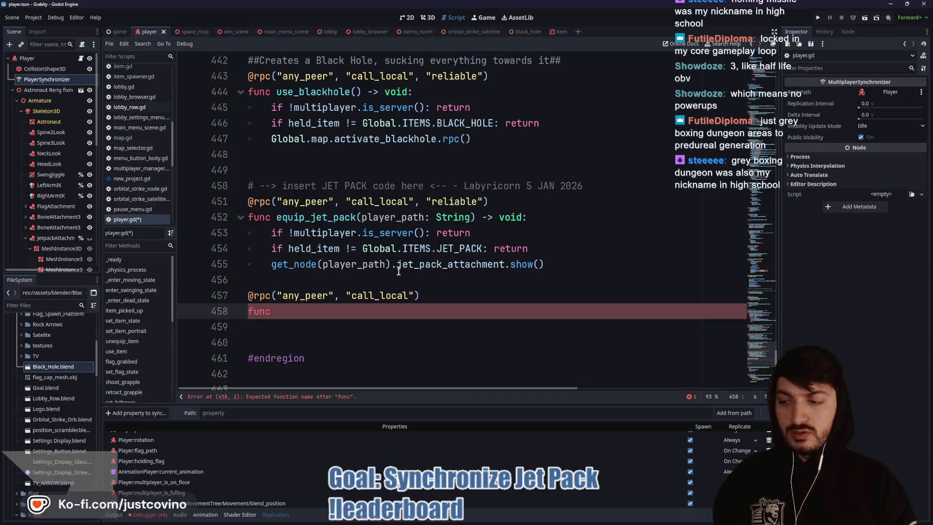
type("turn_on_jet_pack")
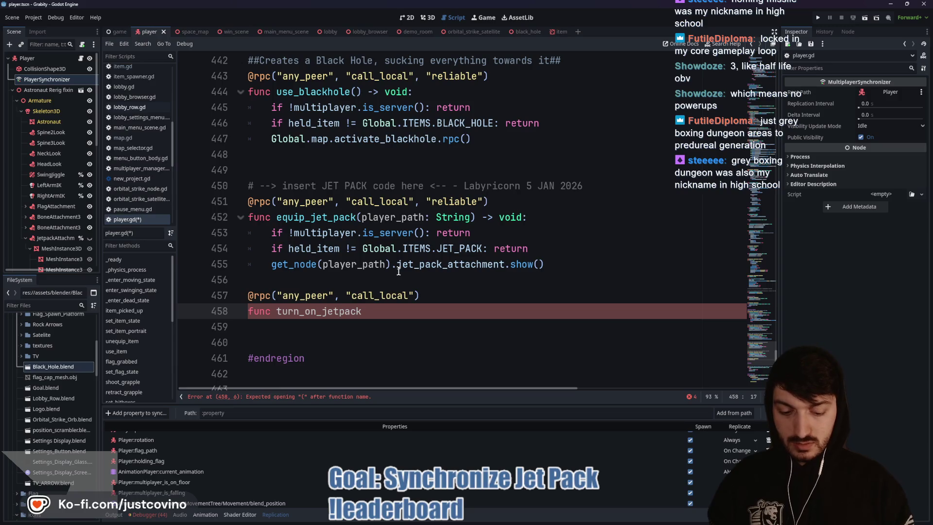
type("() -> ")
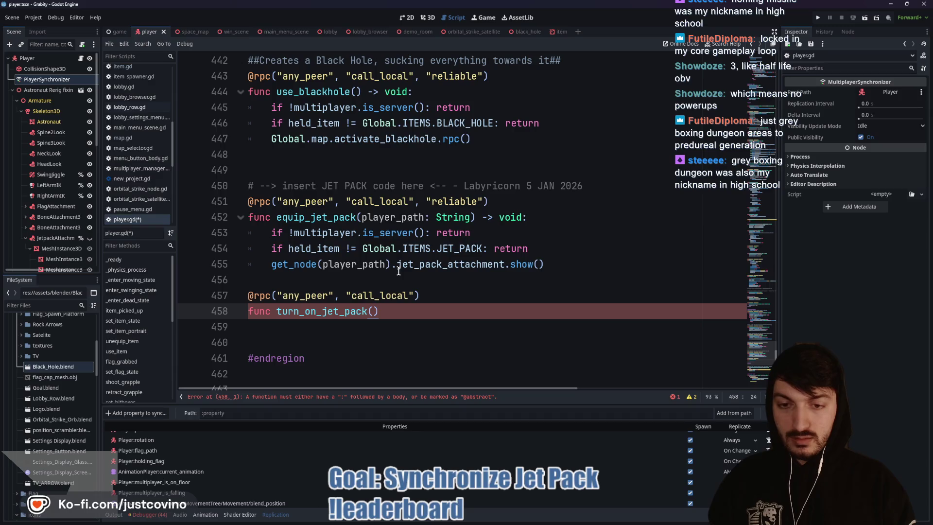
type("void:")
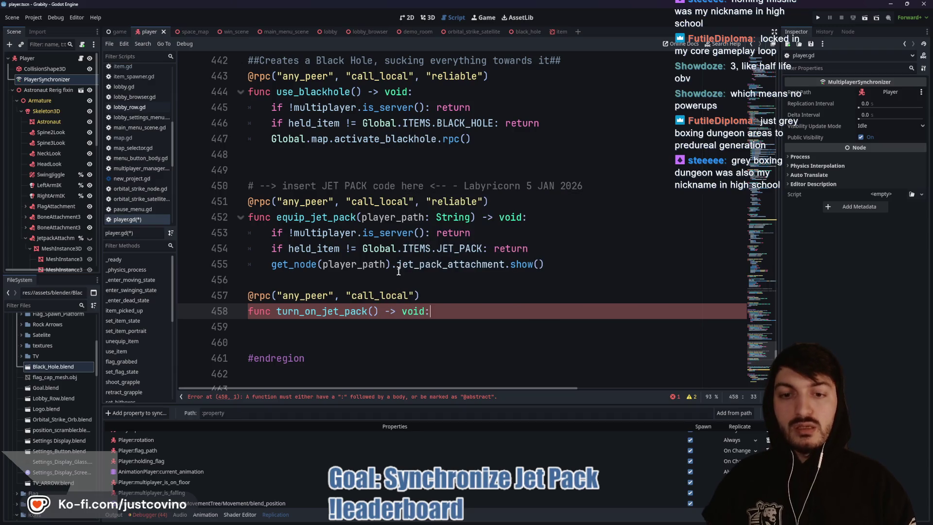
key("Return")
Step: Give turn_on_jet_pack a player_path: String parameter and a jet_pack_attachment.show() body
type("get_node(")
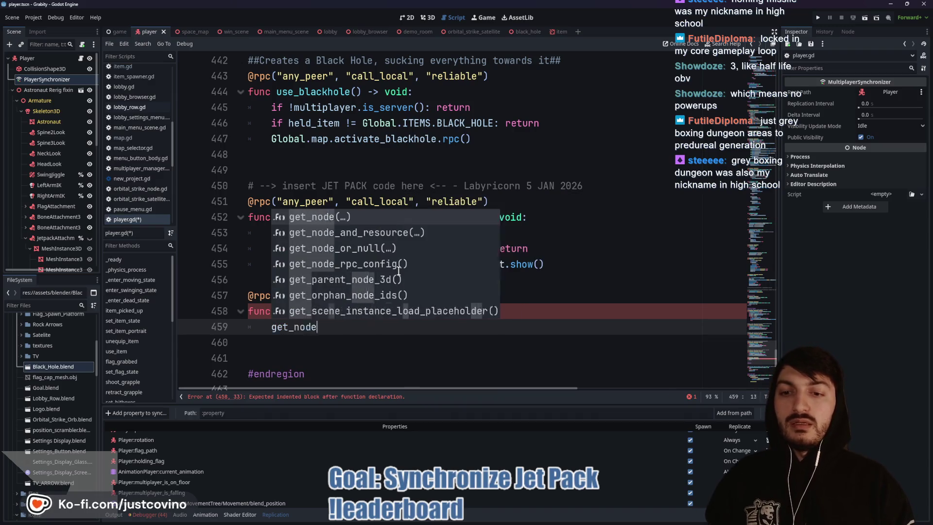
type("player_path")
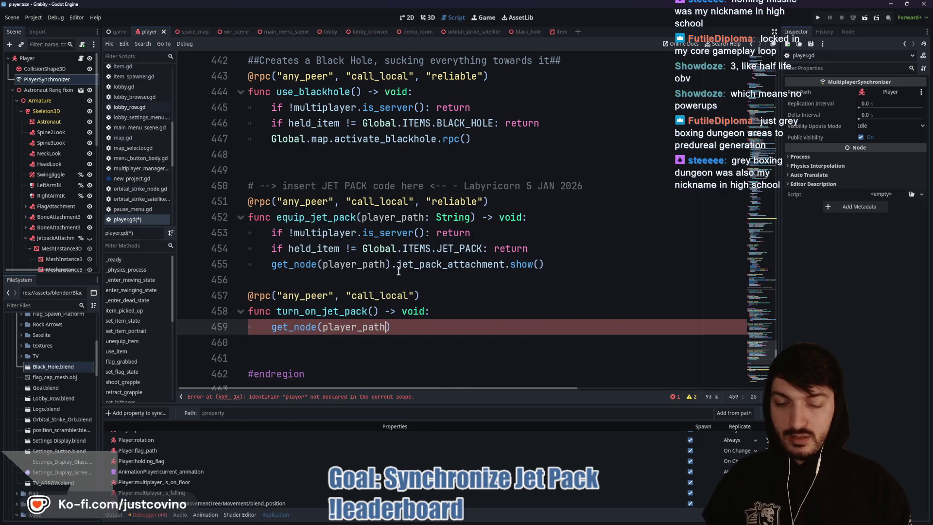
left_click(376, 311)
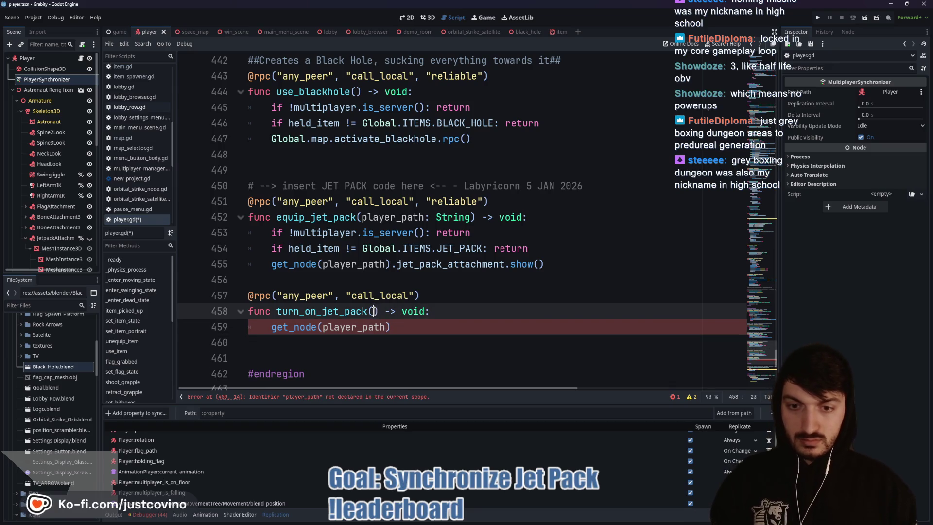
type("player_path:")
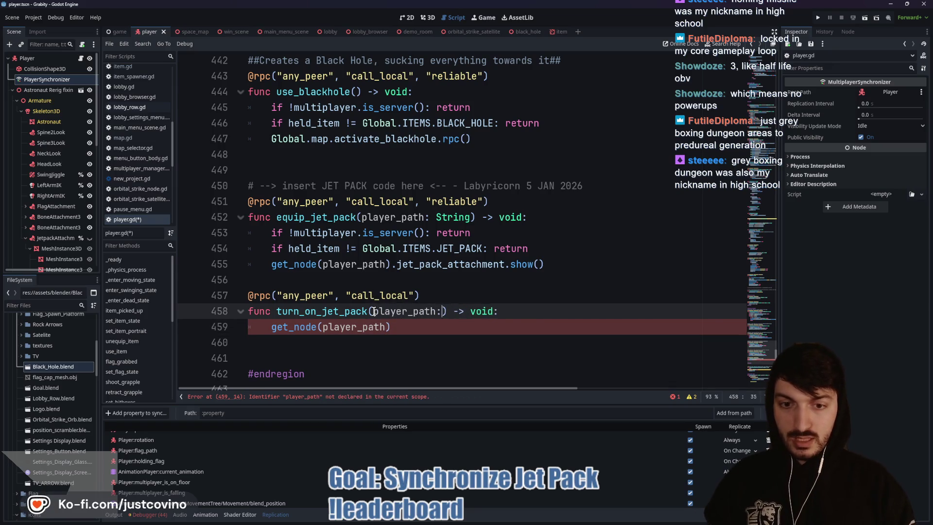
type(" String")
left_click(400, 323)
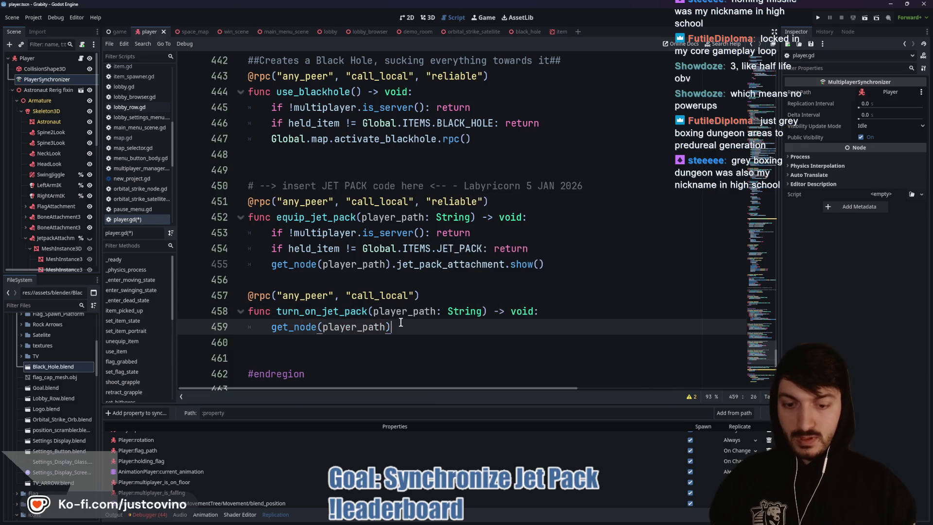
type("jet")
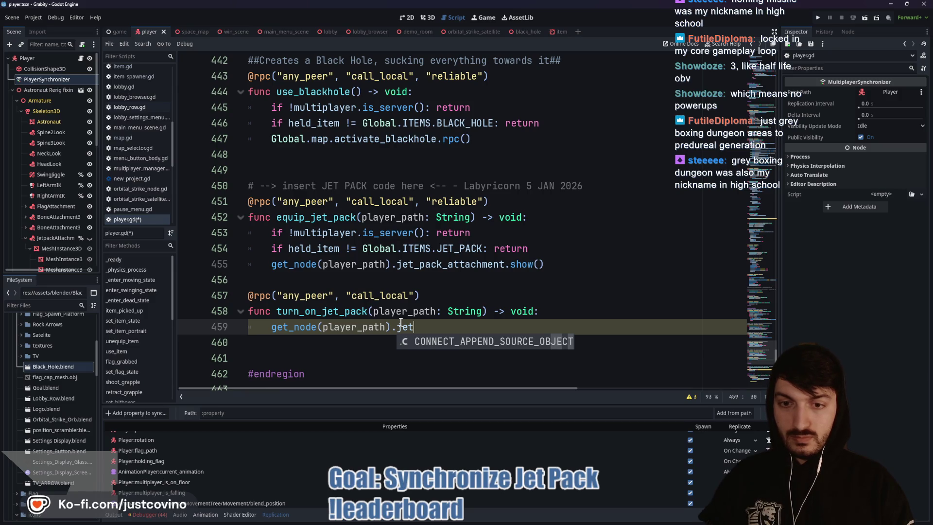
type("_pack")
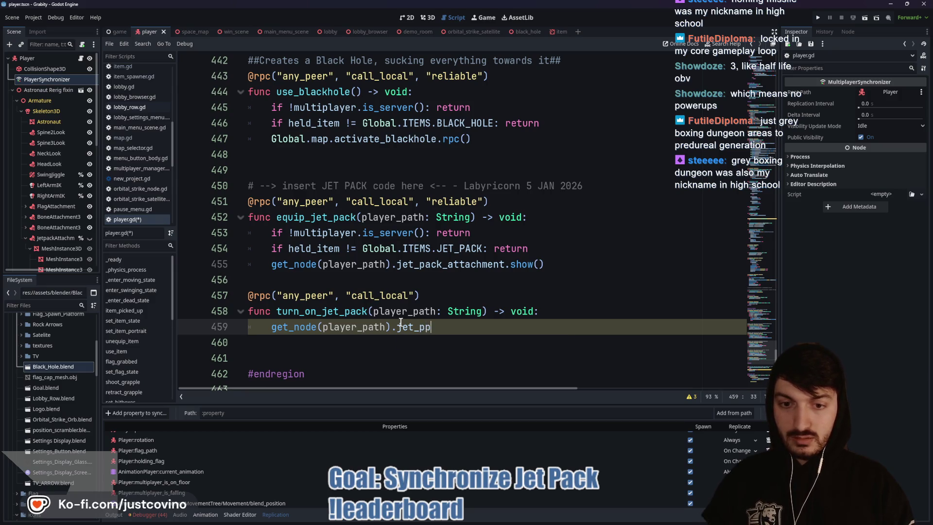
type("_attachment.")
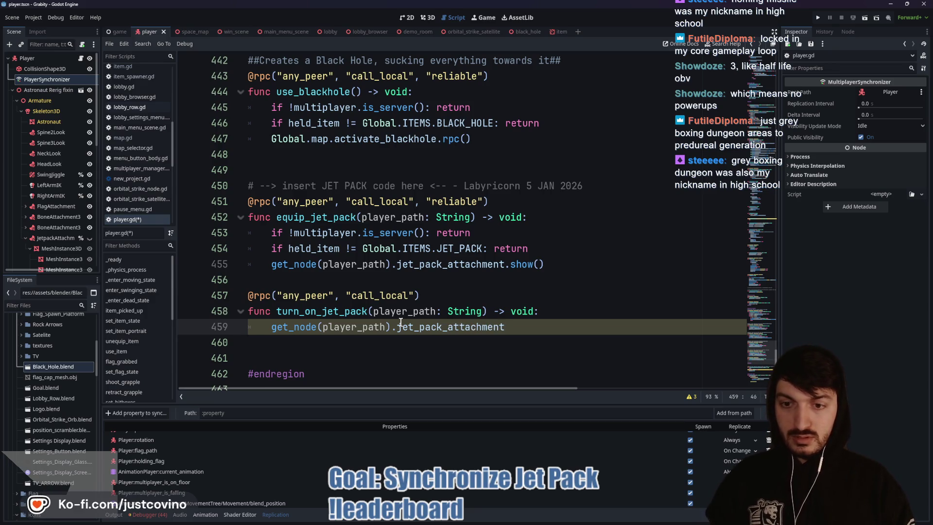
type("show(")
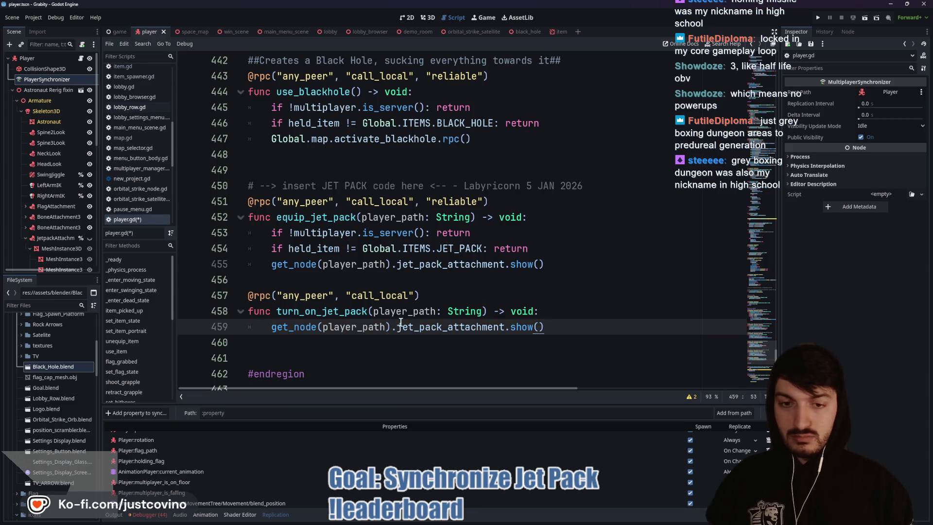
Step: Replace line 455's show() call with turn_on_jet_pack.rpc, save player.gd, and open demo_room.gd
mouse_move(545, 264)
left_mouse_down()
mouse_move(270, 264)
mouse_move(392, 264)
left_mouse_up()
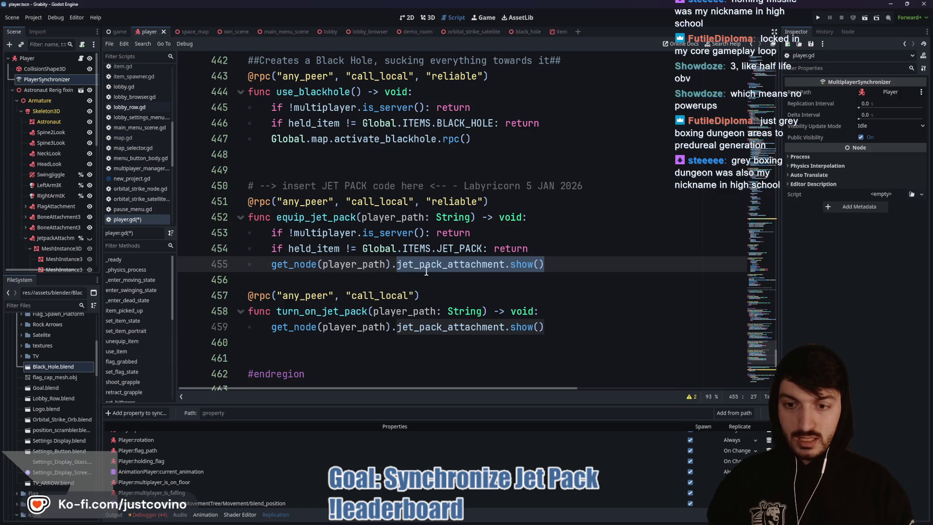
type("turn")
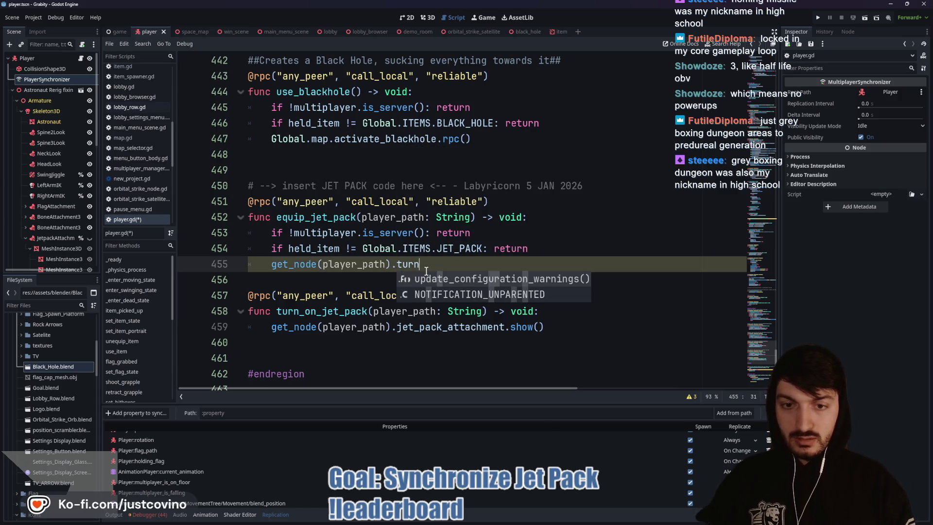
type("_on_jet_pack(")
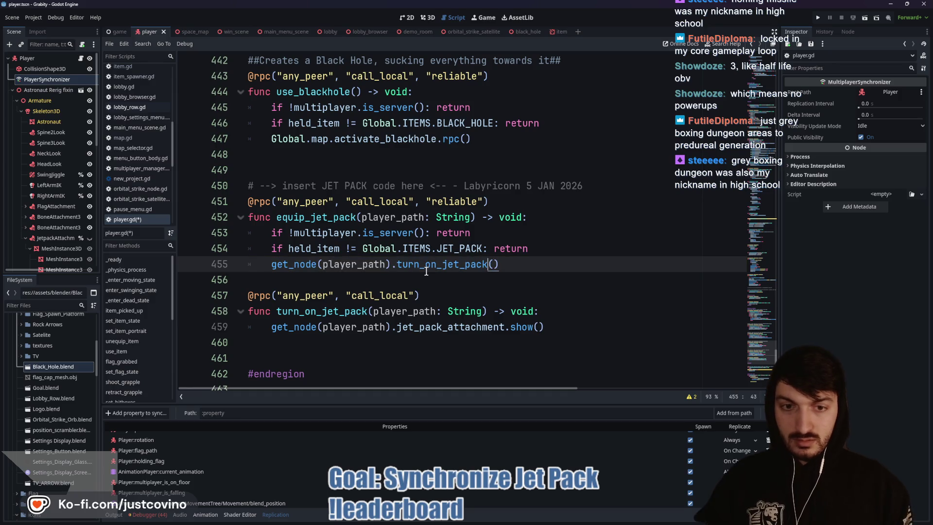
type(".rpc")
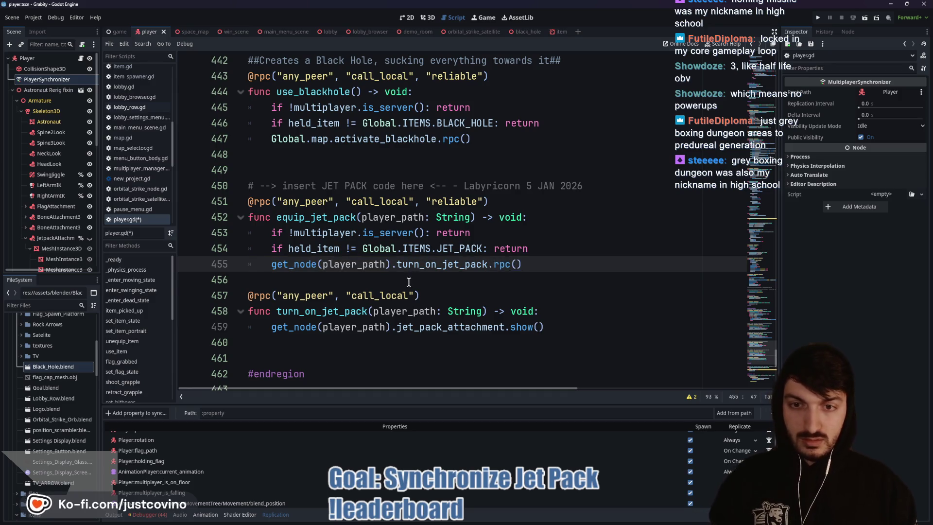
key("Down")
key("ctrl+s")
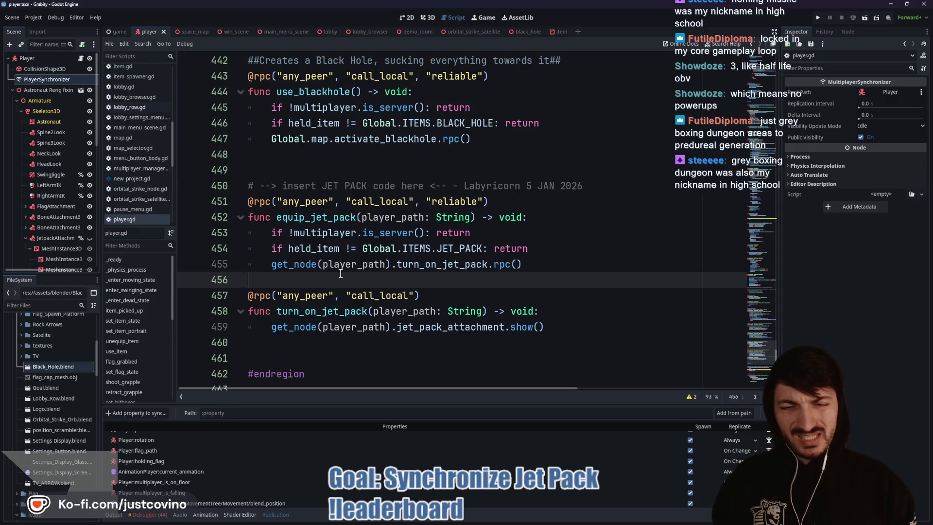
key("Return")
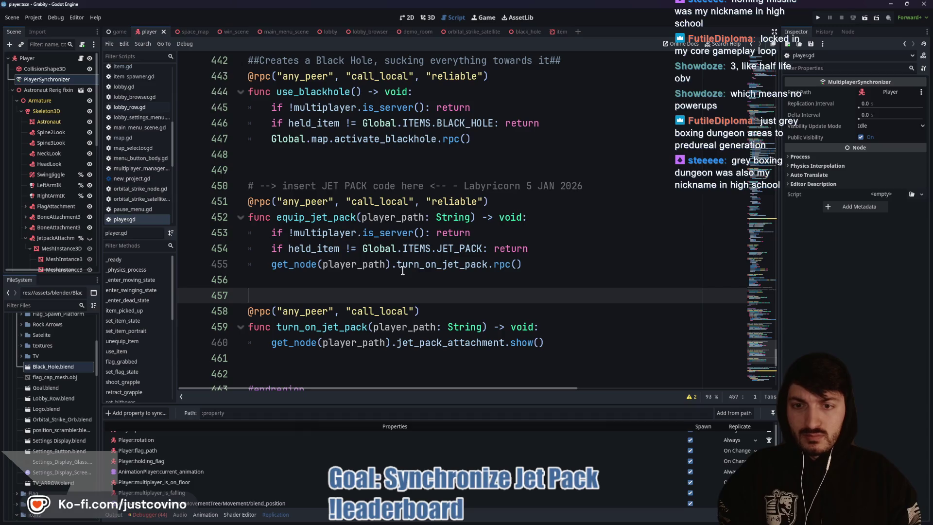
left_click(415, 33)
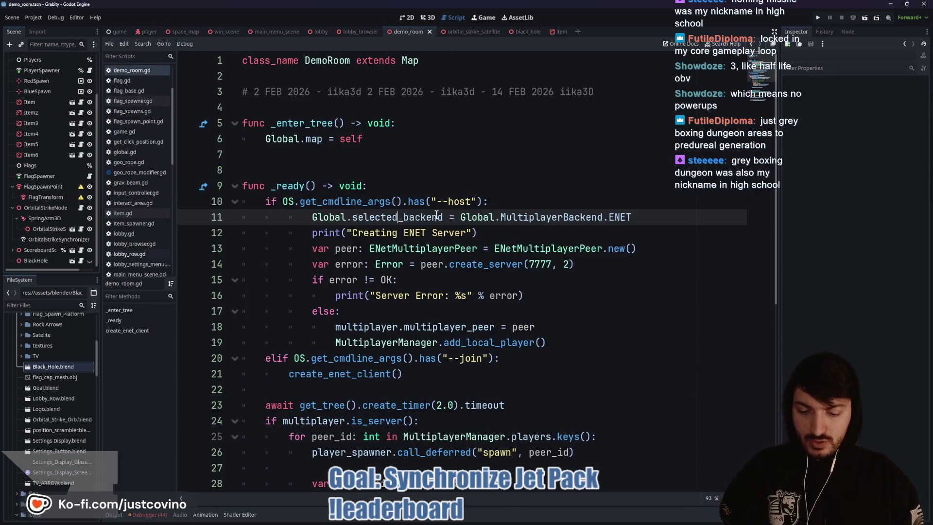
key("F5")
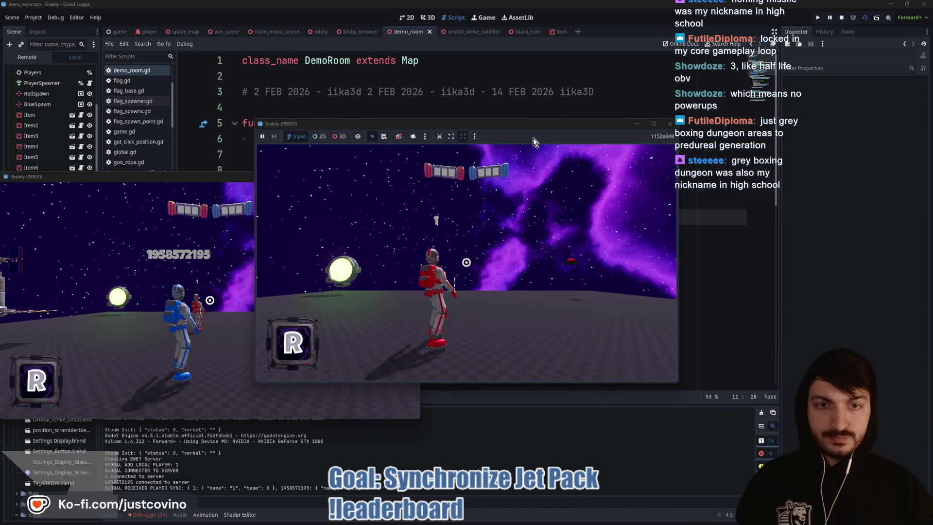
left_click_drag(529, 127, 741, 122)
mouse_move(549, 522)
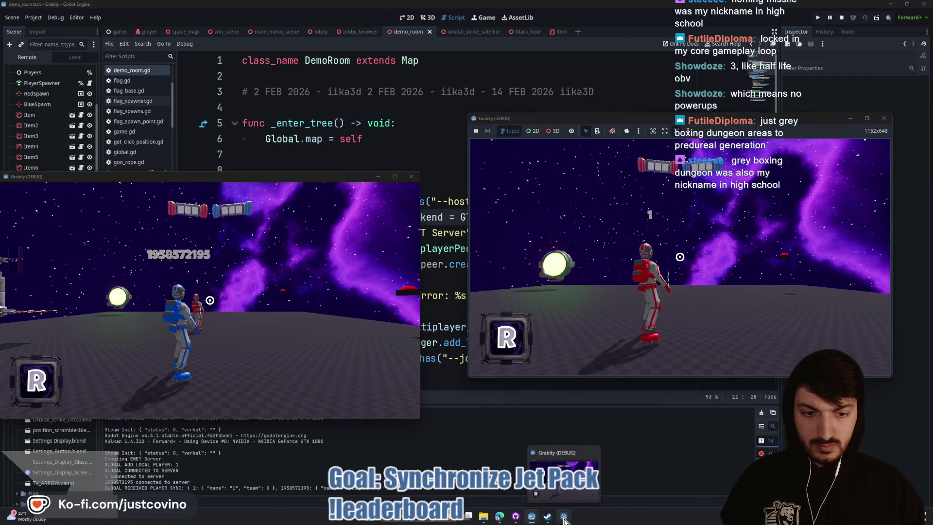
left_click(564, 518)
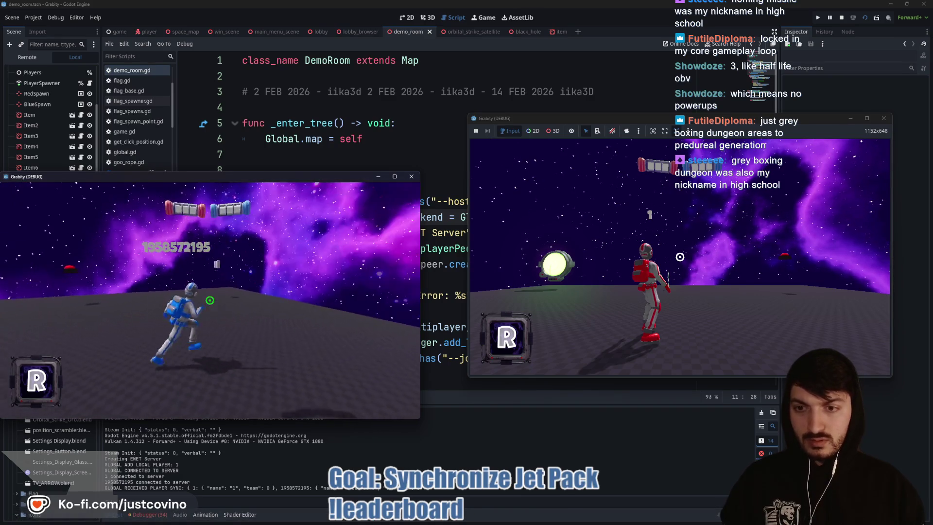
key("space")
key("w")
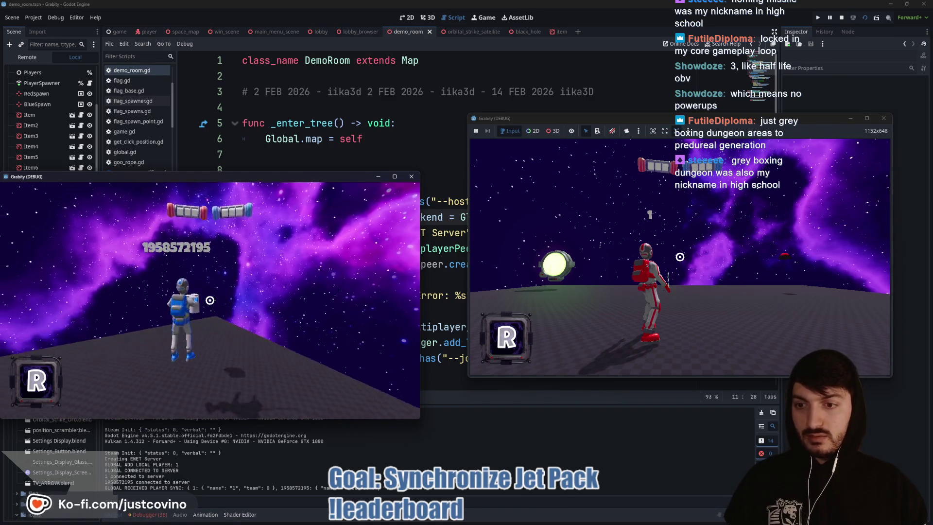
key("w")
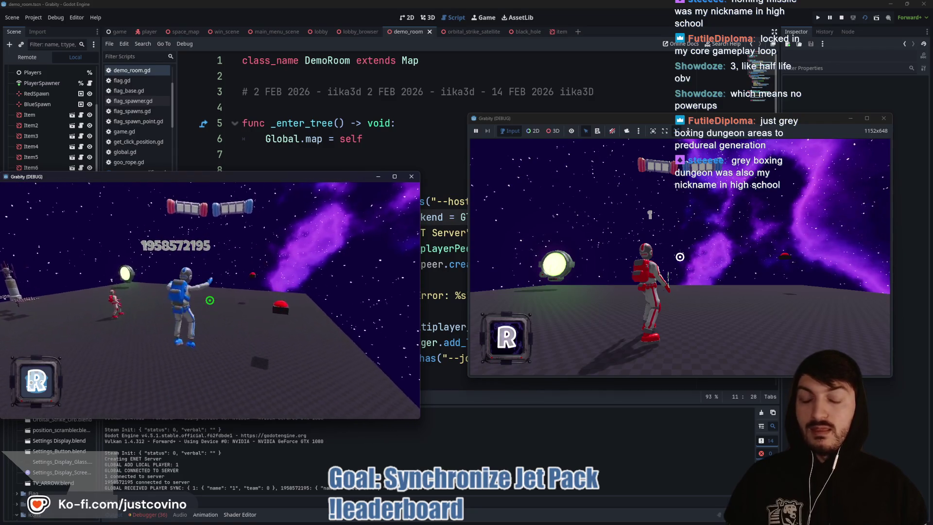
key("w")
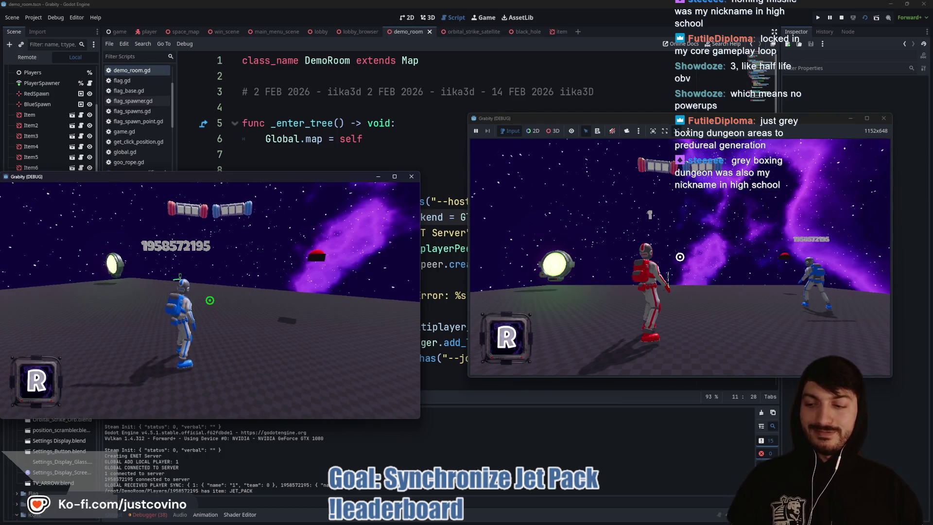
key("F8")
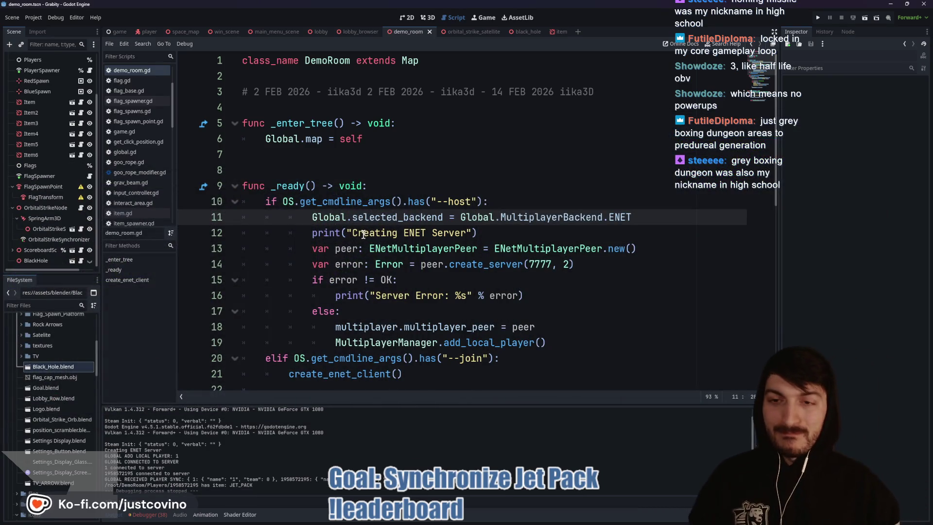
Step: Review player.gd's jet pack functions, then make JetpackAttachment visible in the Scene dock
left_click(141, 33)
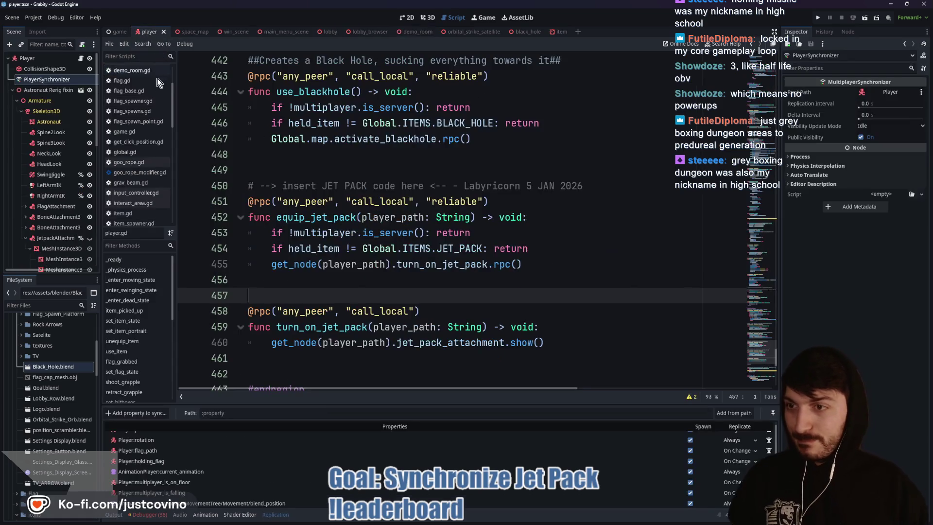
scroll(204, 469, "down", 5)
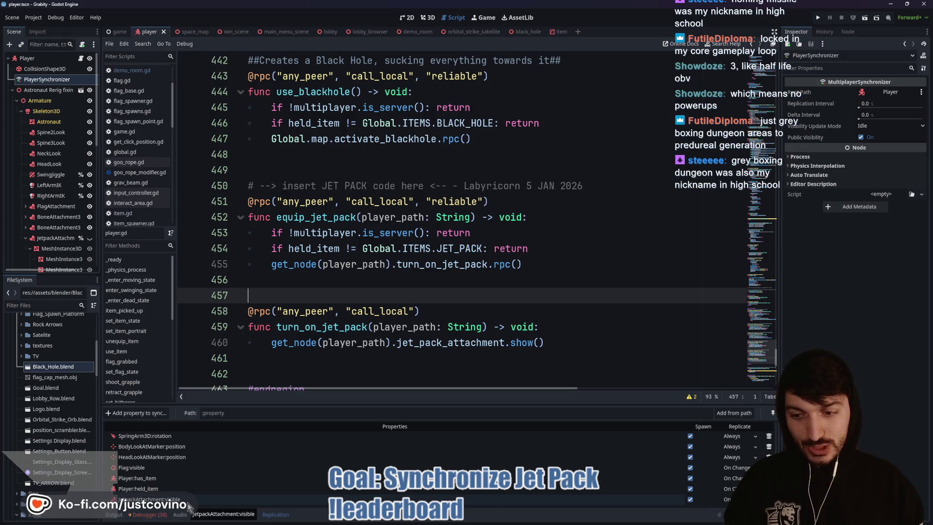
scroll(183, 486, "up", 2)
scroll(183, 487, "up", 1)
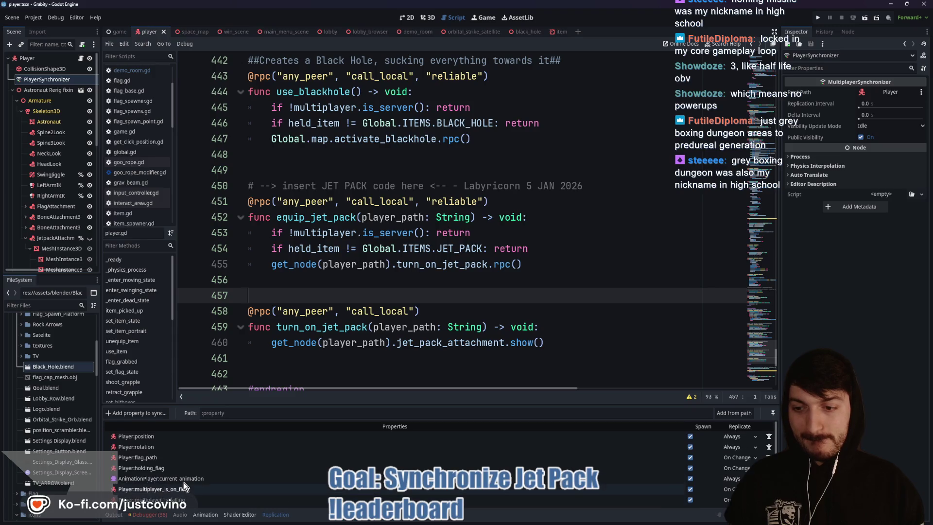
scroll(184, 483, "down", 4)
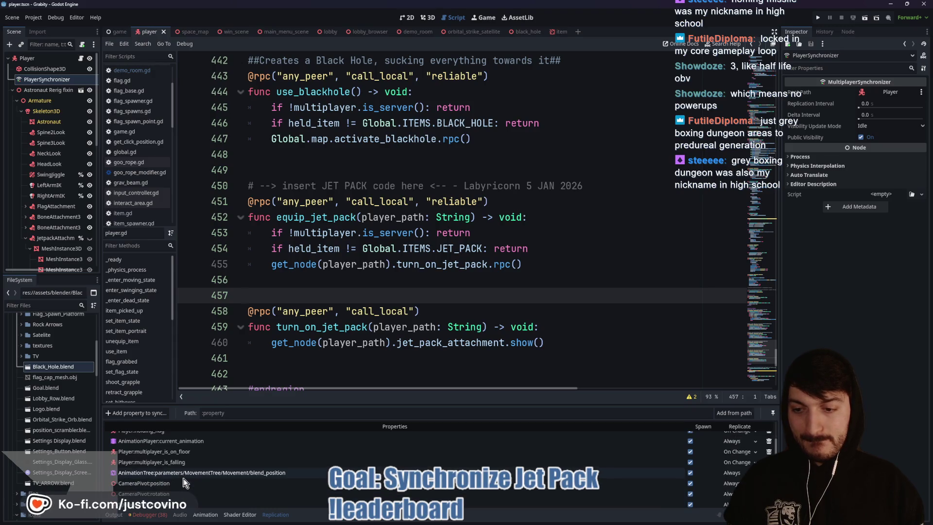
scroll(185, 481, "down", 3)
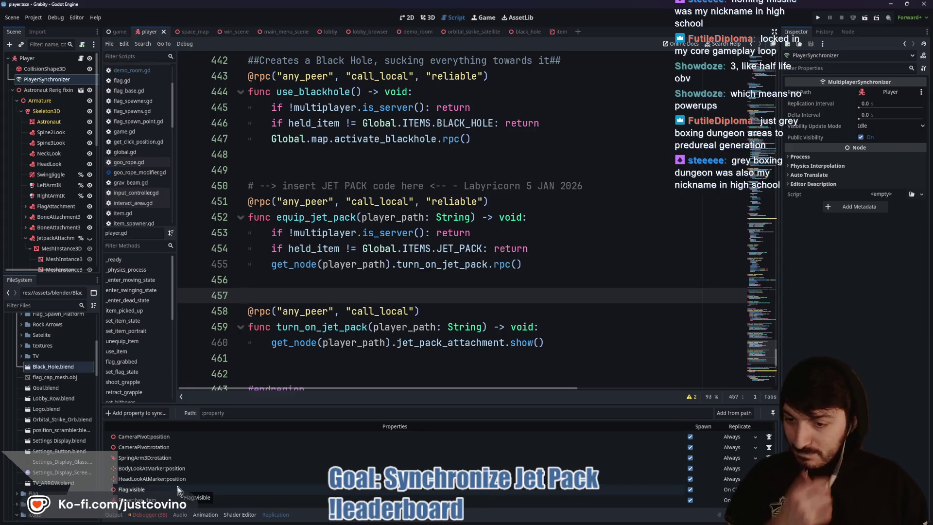
scroll(179, 490, "down", 2)
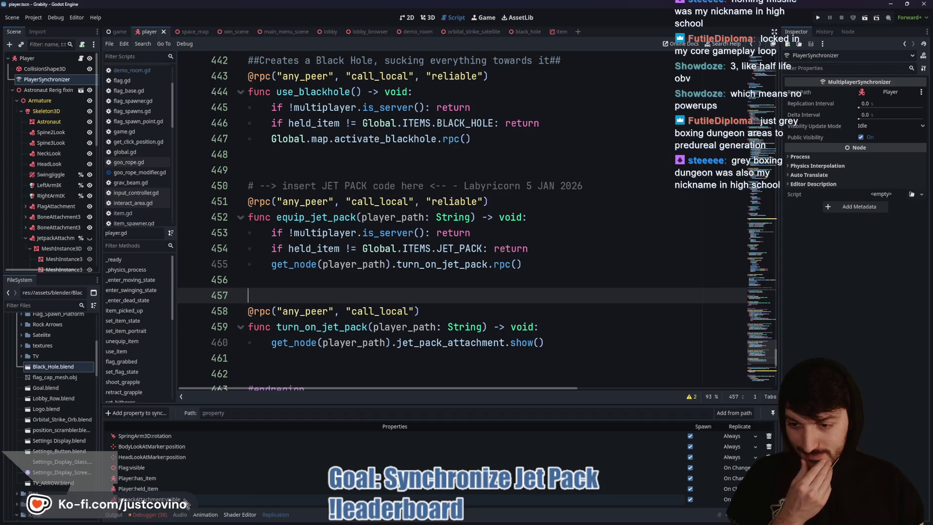
scroll(78, 245, "down", 2)
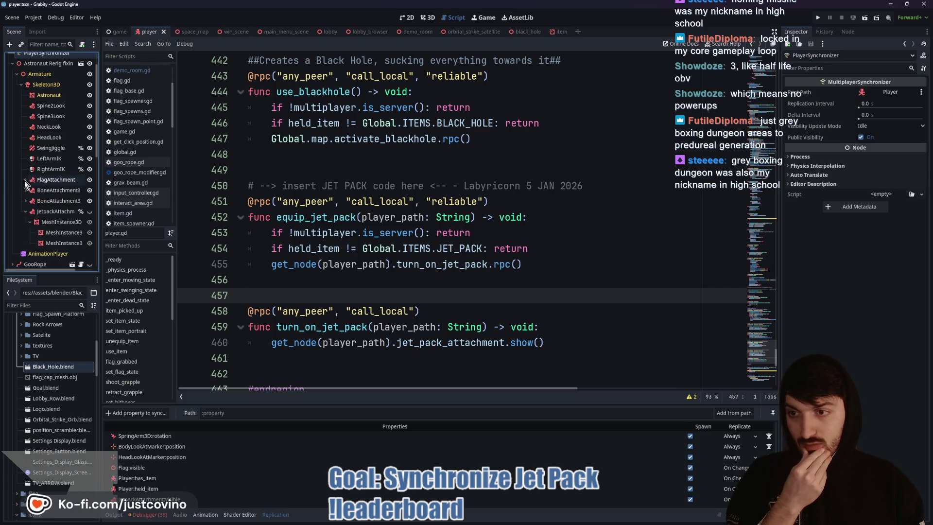
left_click(91, 212)
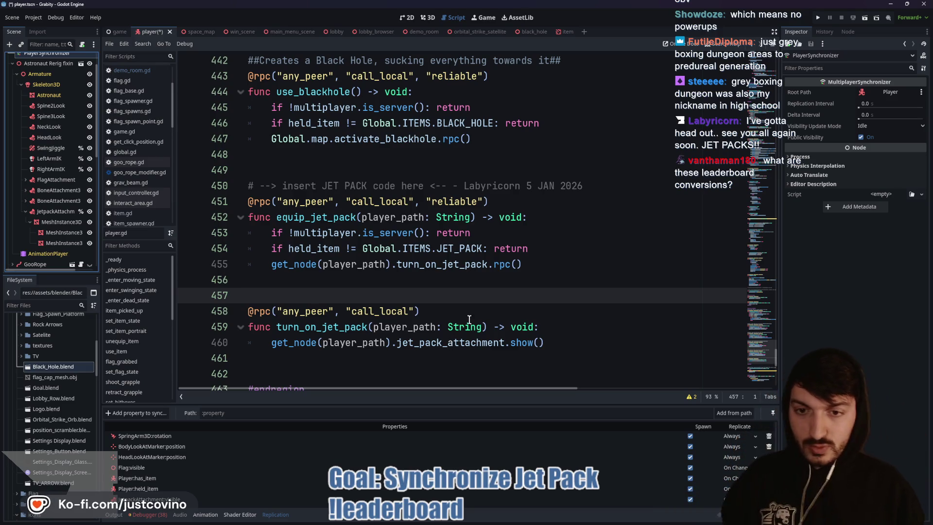
Step: In the browser's FFS Leaderboard, browse the rankings and Raffles, then view Channel Redeems
key("alt+Tab")
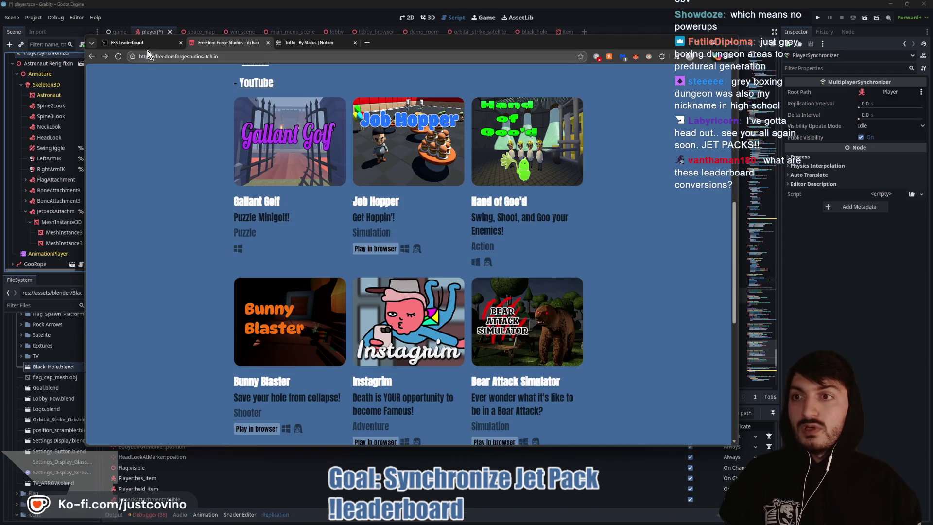
left_click(144, 42)
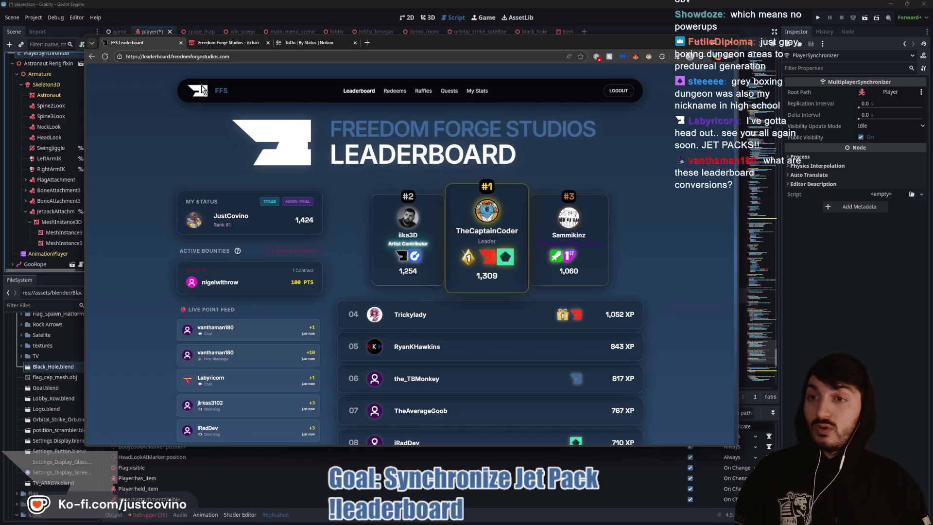
scroll(428, 189, "down", 3)
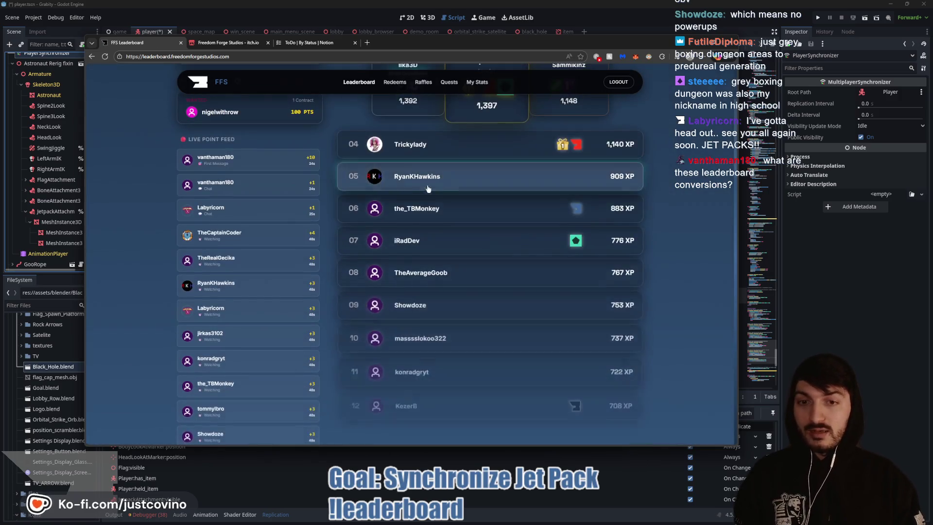
scroll(428, 189, "down", 5)
scroll(519, 199, "up", 10)
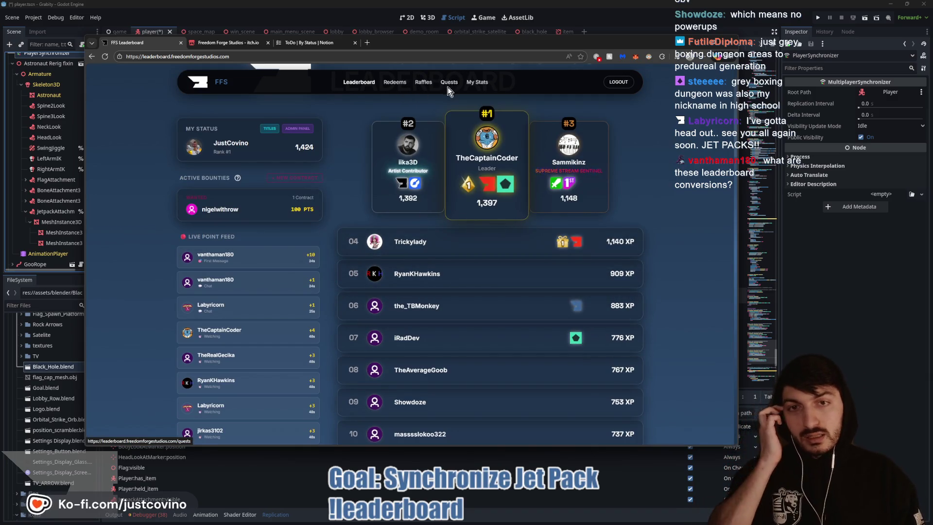
left_click(421, 83)
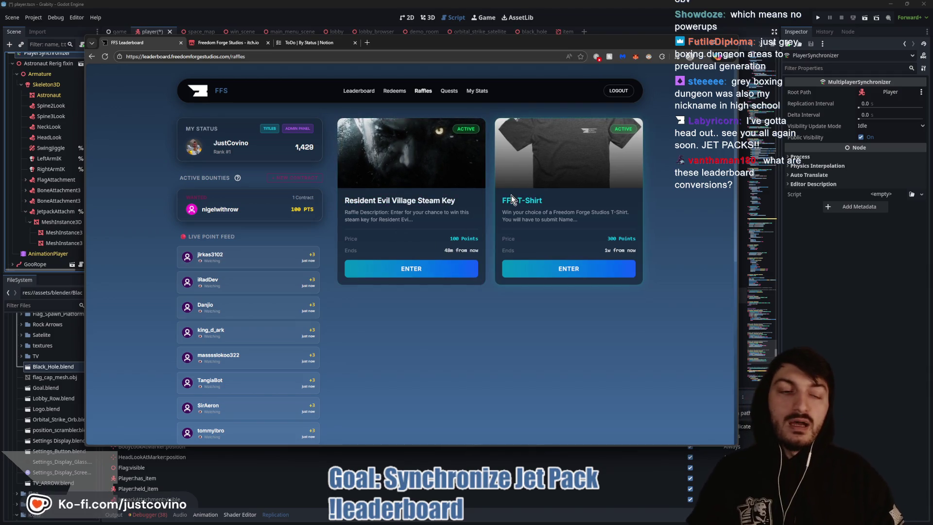
mouse_move(591, 225)
left_mouse_down()
mouse_move(677, 318)
mouse_move(572, 225)
left_mouse_up()
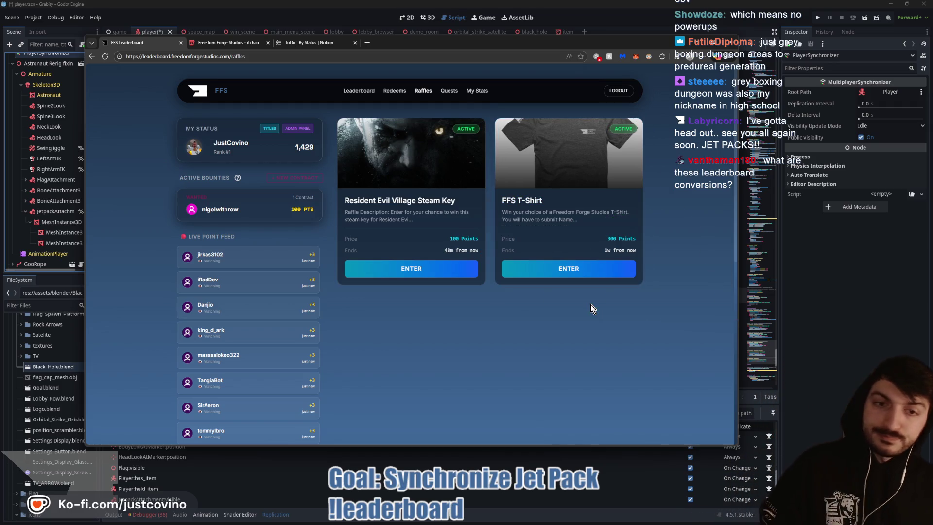
left_click(390, 93)
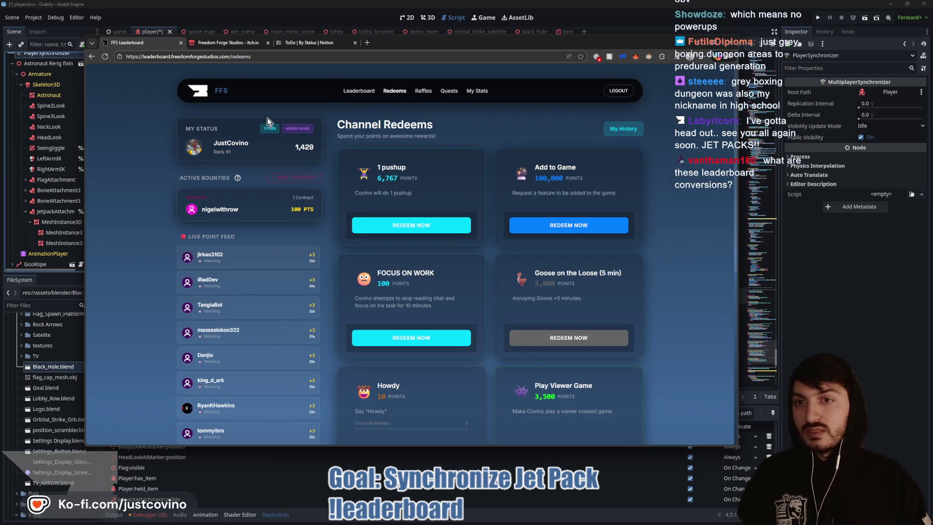
Step: Check the Shop and Inventory in the Titles manager, then close it
left_click(269, 129)
left_click(323, 187)
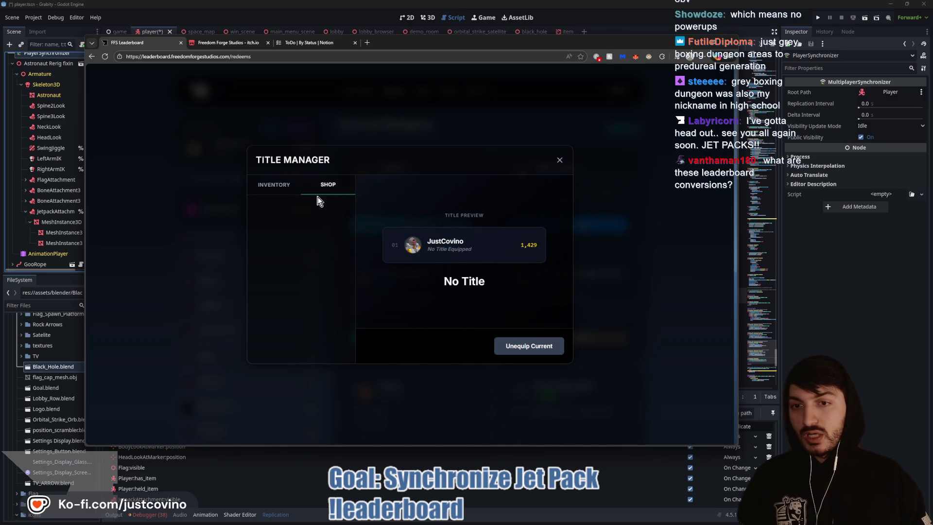
left_click(271, 188)
left_click(560, 160)
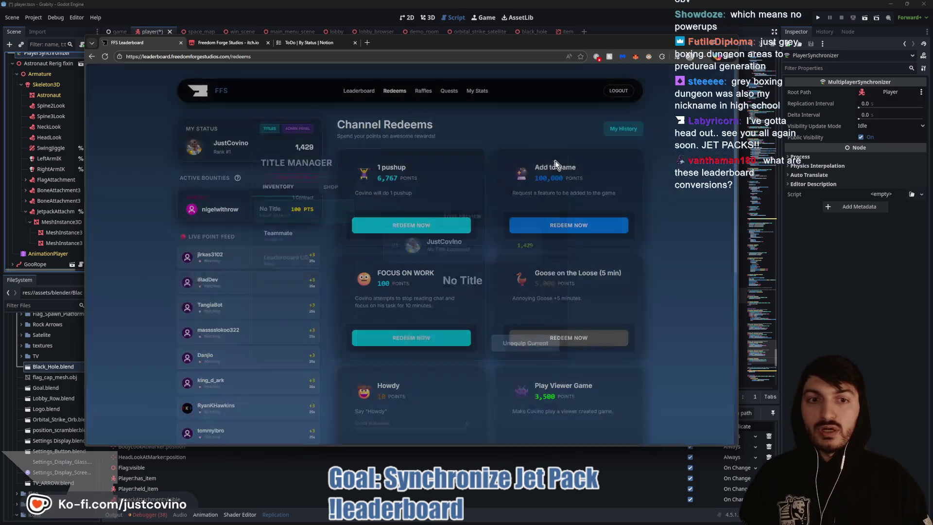
Step: Scroll through the Leaderboard rankings
left_click(349, 92)
scroll(408, 229, "down", 1)
scroll(399, 234, "down", 1)
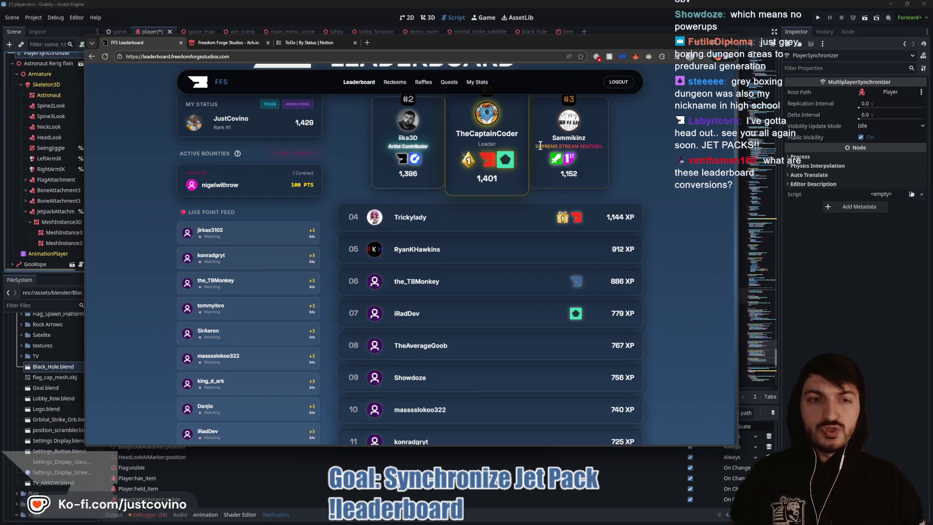
scroll(515, 160, "down", 6)
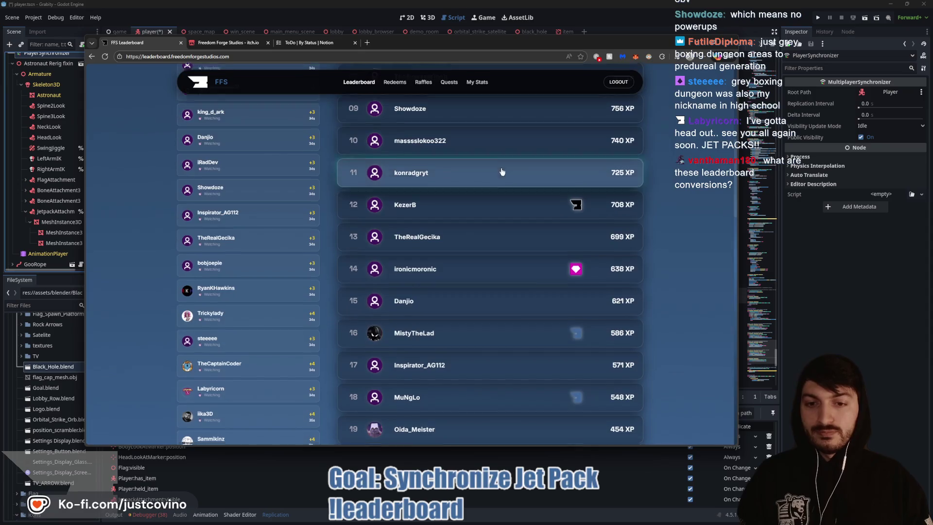
scroll(493, 190, "down", 5)
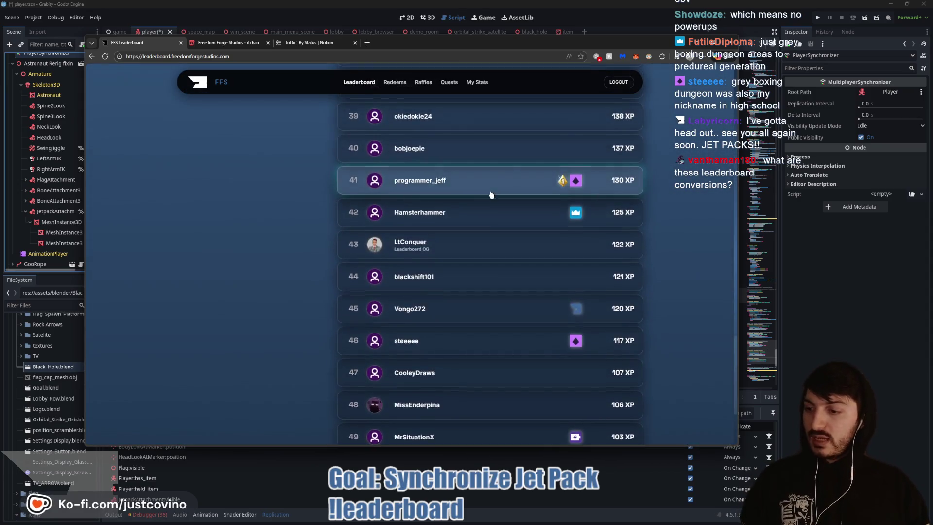
scroll(490, 209, "up", 11)
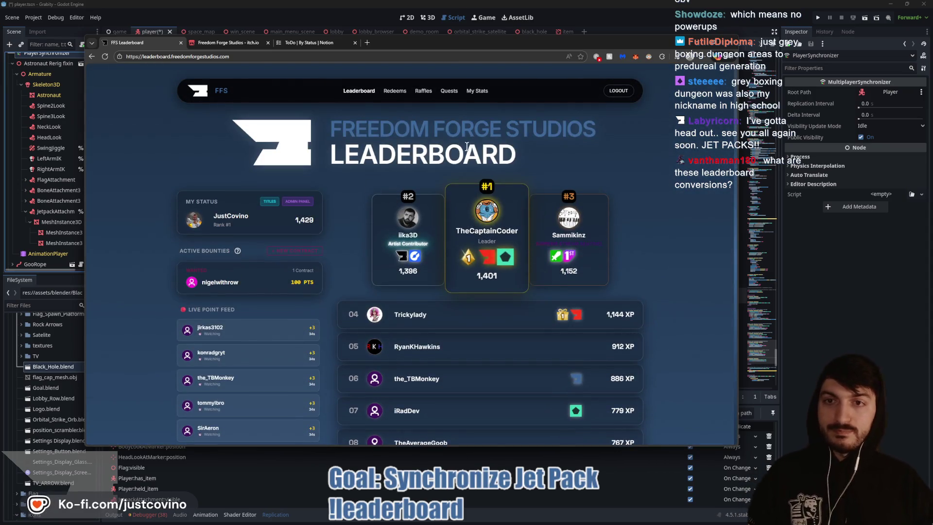
Step: Claim the Use TEAM Emotes quest reward, bringing status points to 1,449, and return to Godot
left_click(448, 92)
scroll(421, 160, "down", 2)
left_click(437, 266)
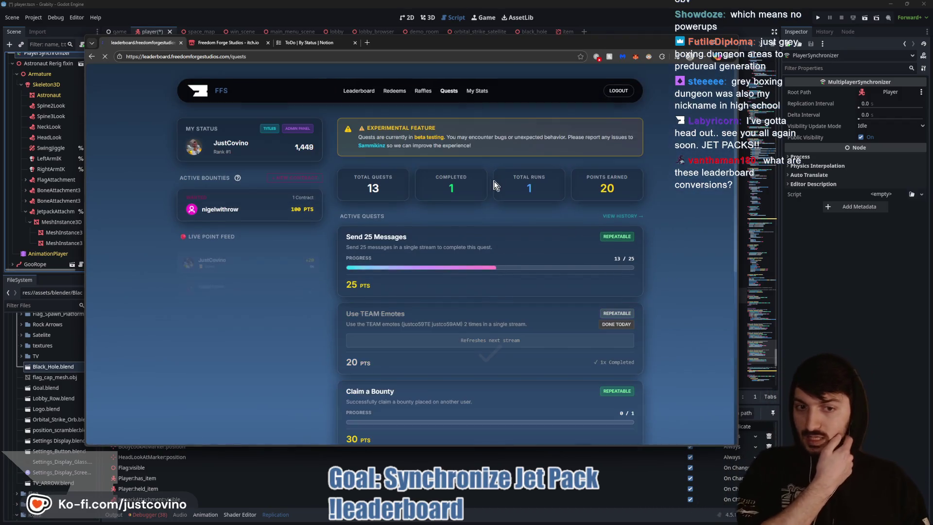
scroll(494, 249, "down", 3)
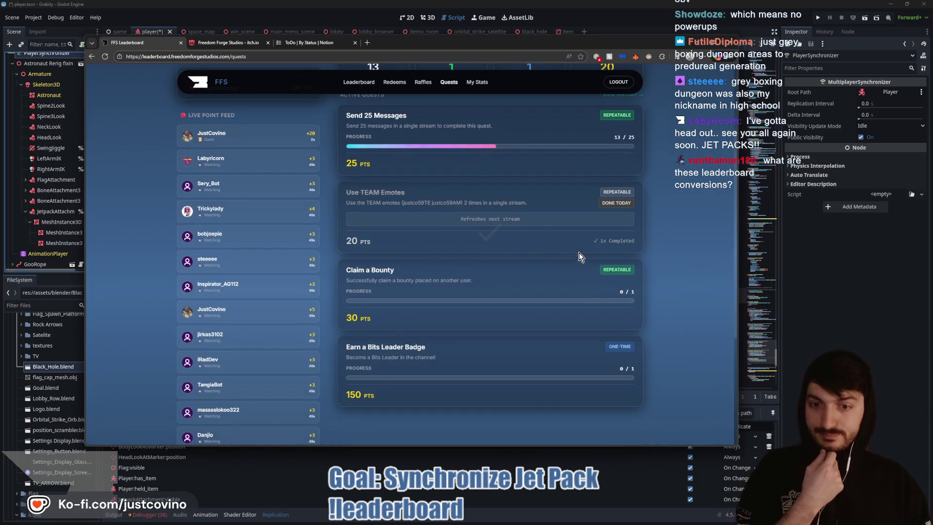
scroll(541, 255, "up", 3)
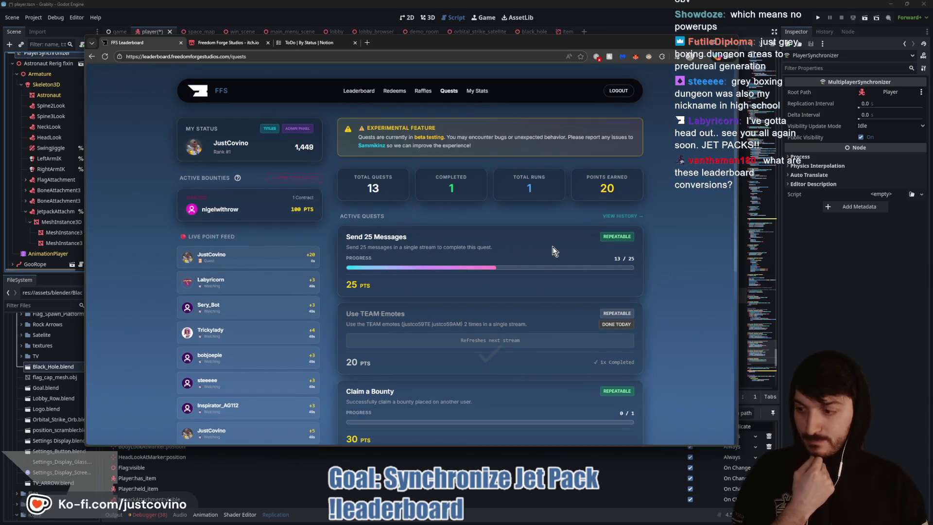
left_click(828, 333)
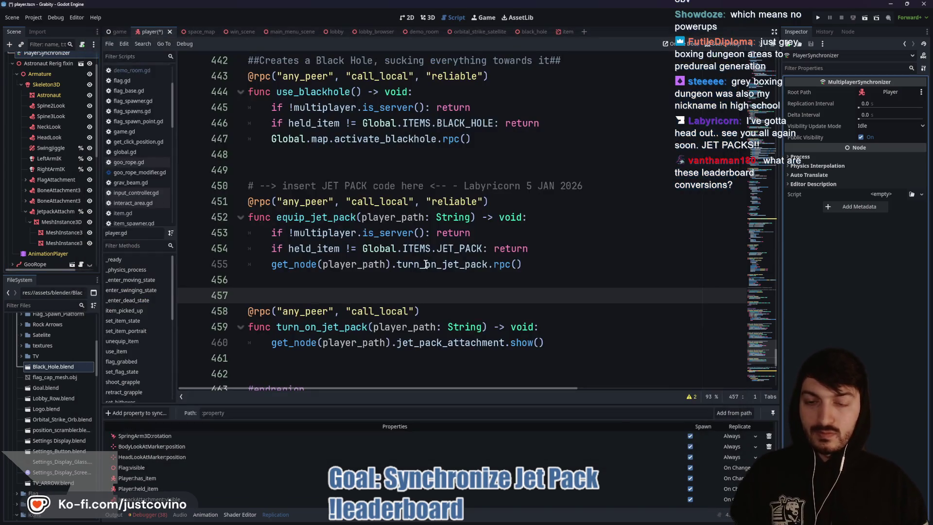
Step: Review player.gd's turn_on_jet_pack, activate_blackhole and pulsar collision code
type("s")
key("BackSpace")
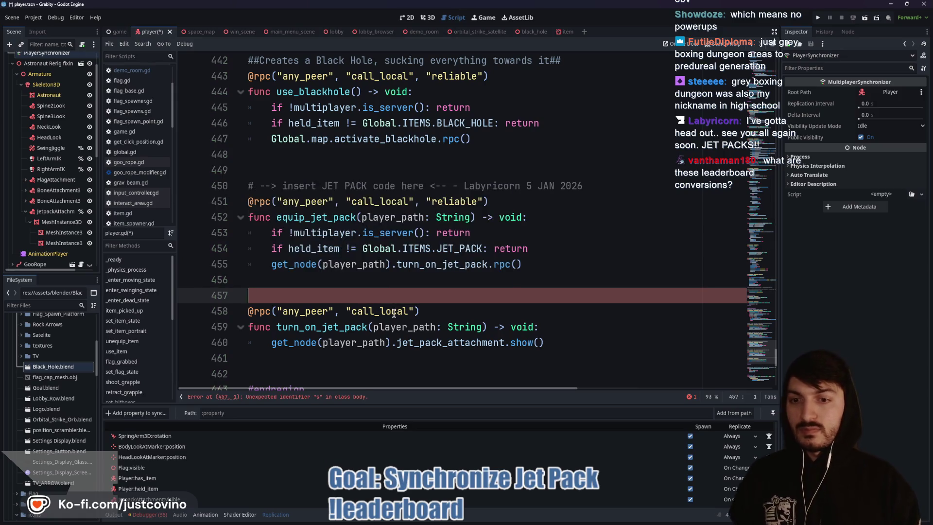
left_click(369, 326)
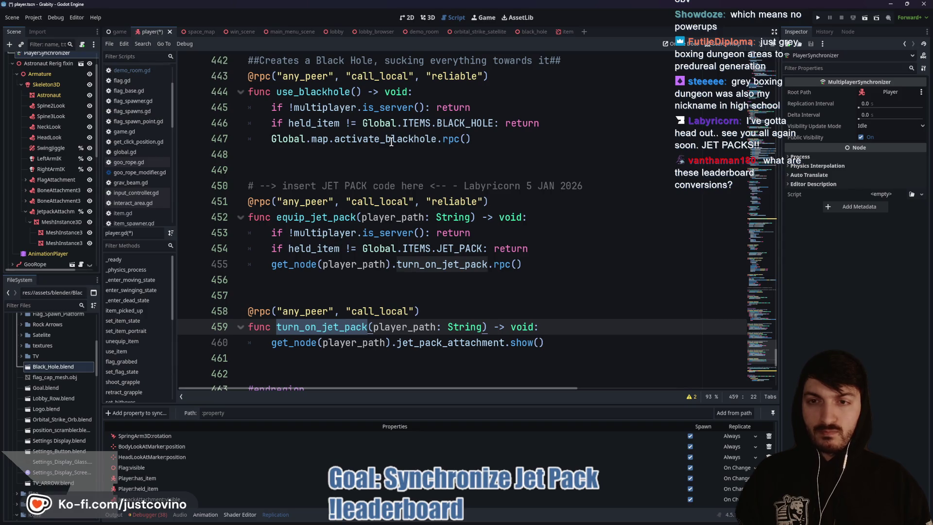
double_click(374, 140)
scroll(471, 209, "up", 4)
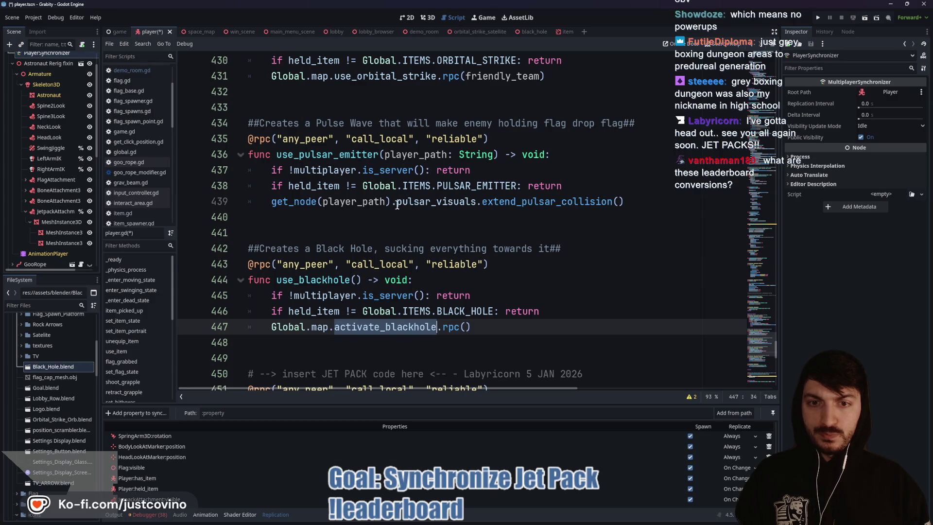
left_click_drag(624, 202, 271, 201)
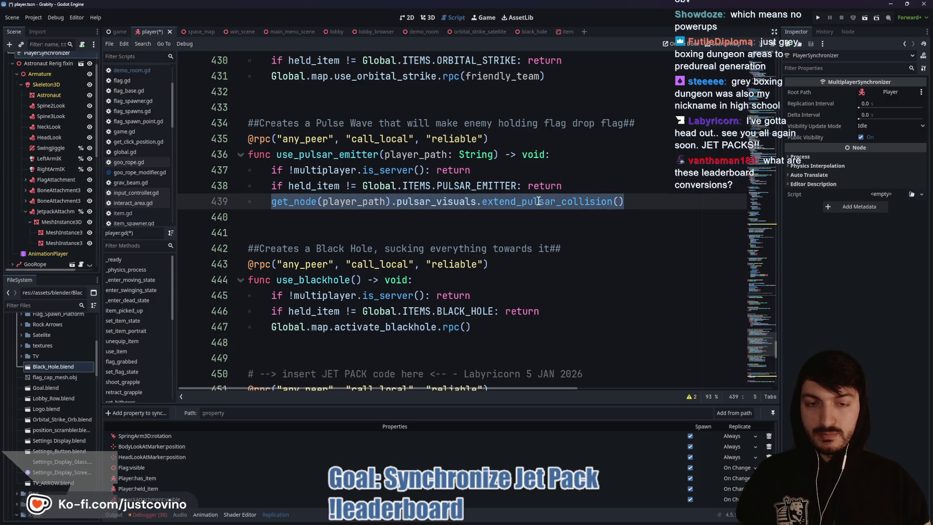
left_click(499, 202)
scroll(534, 229, "down", 6)
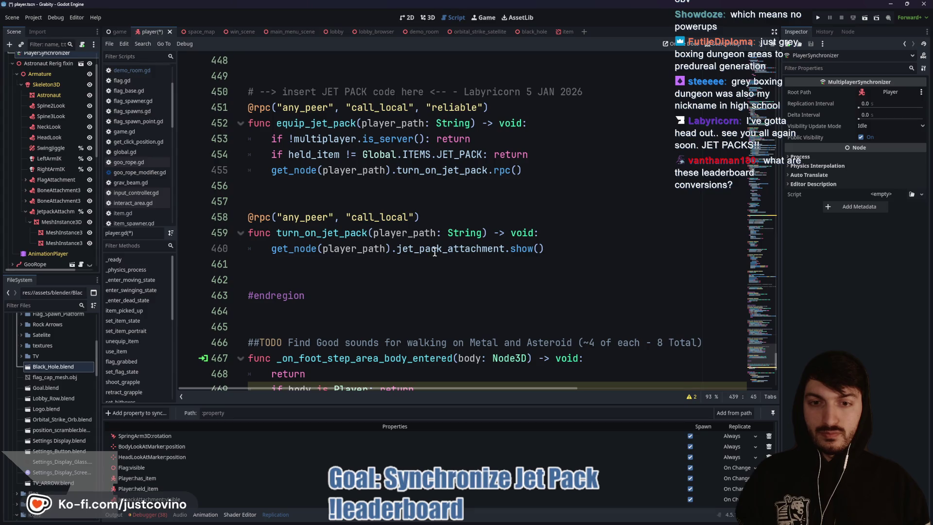
left_click_drag(531, 170, 491, 170)
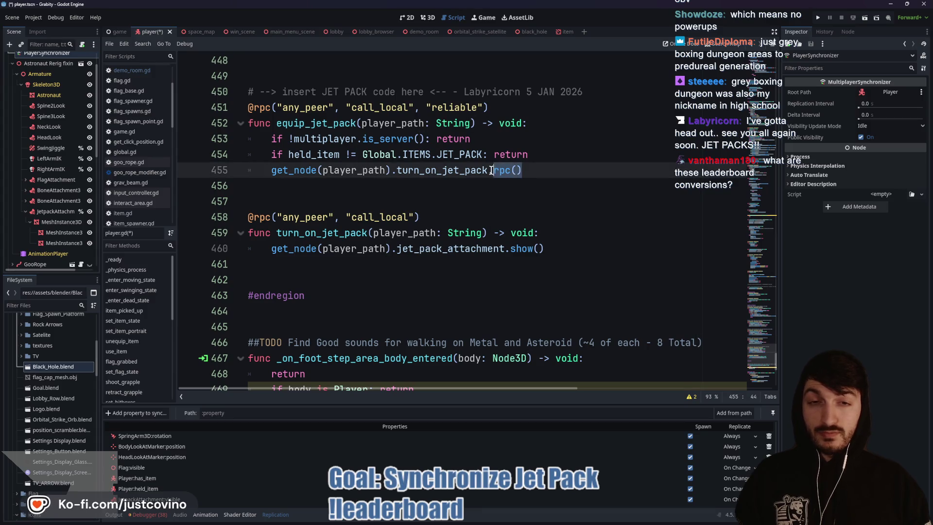
key("BackSpace")
type("()")
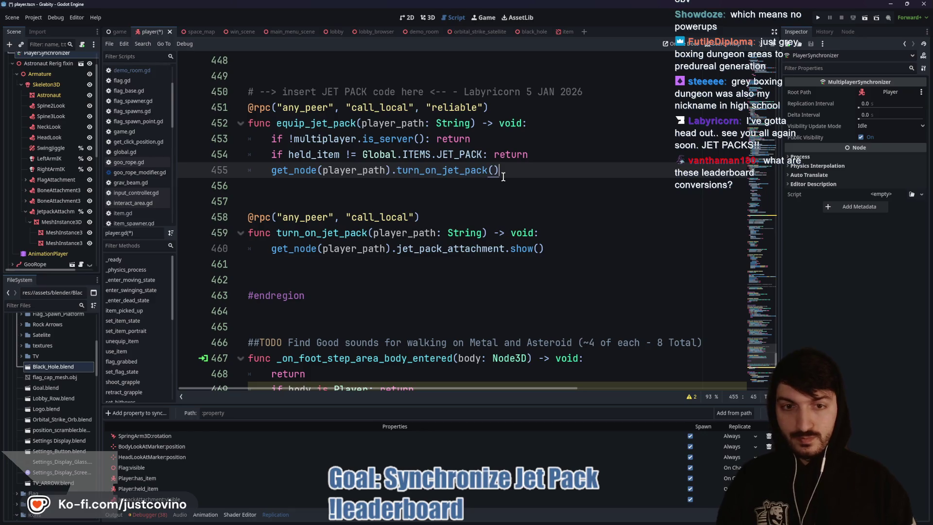
key("ctrl+s")
left_click_drag(430, 218, 234, 217)
key("BackSpace")
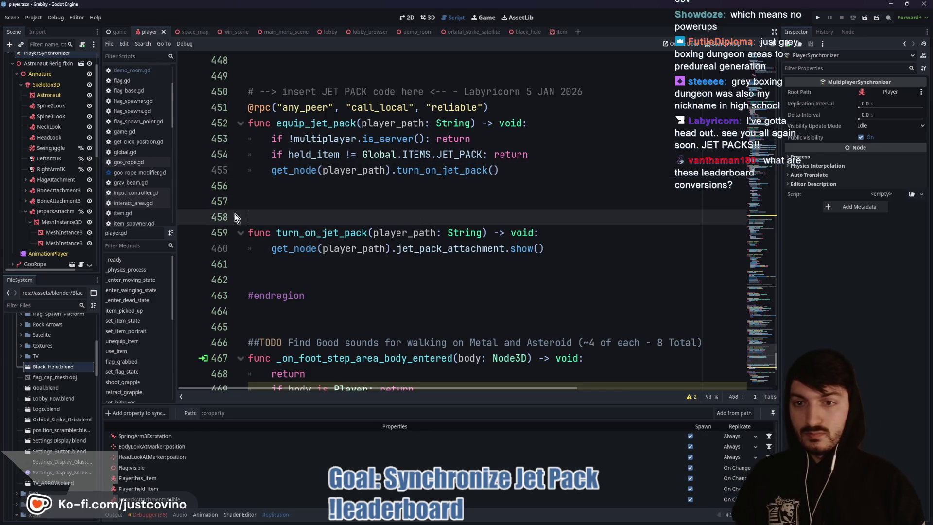
key("BackSpace")
key("ctrl+s")
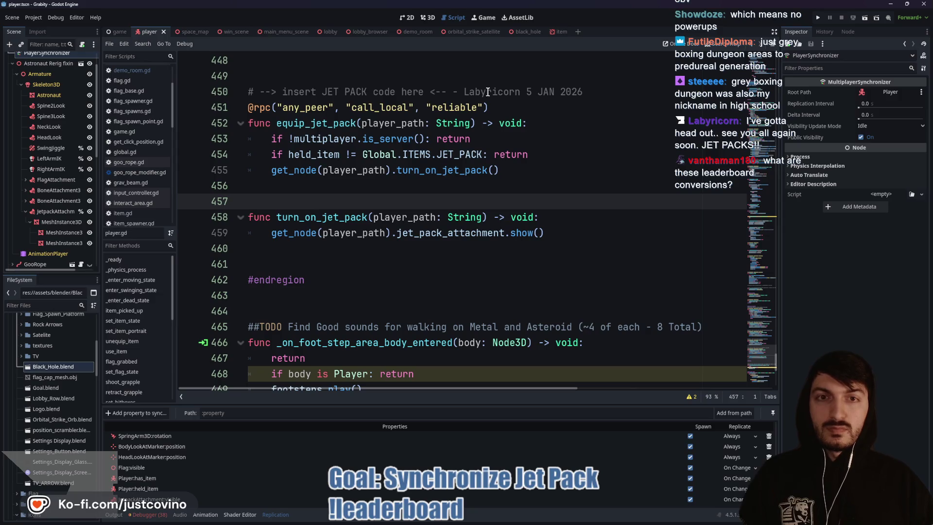
left_click(411, 32)
key("F6")
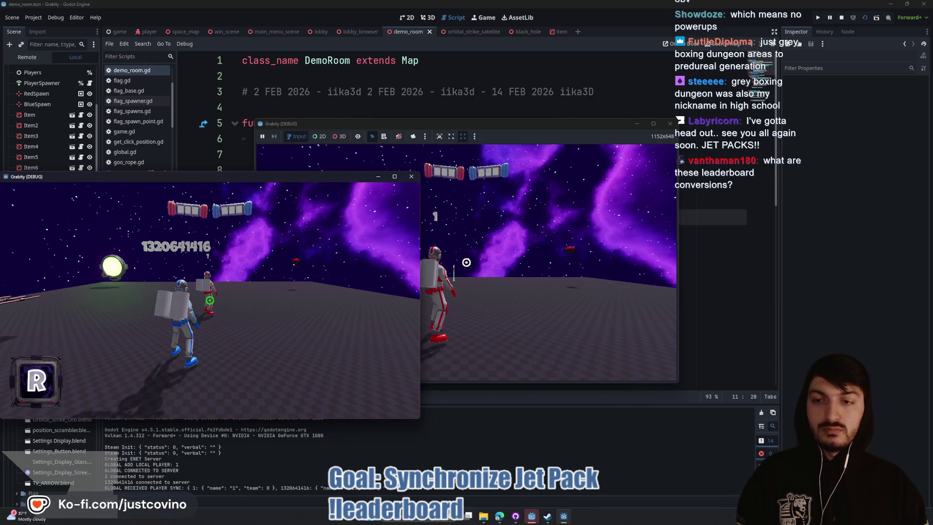
Step: Try the jet pack, stop the game, and check turn_on_jet_pack in player.gd
key("space")
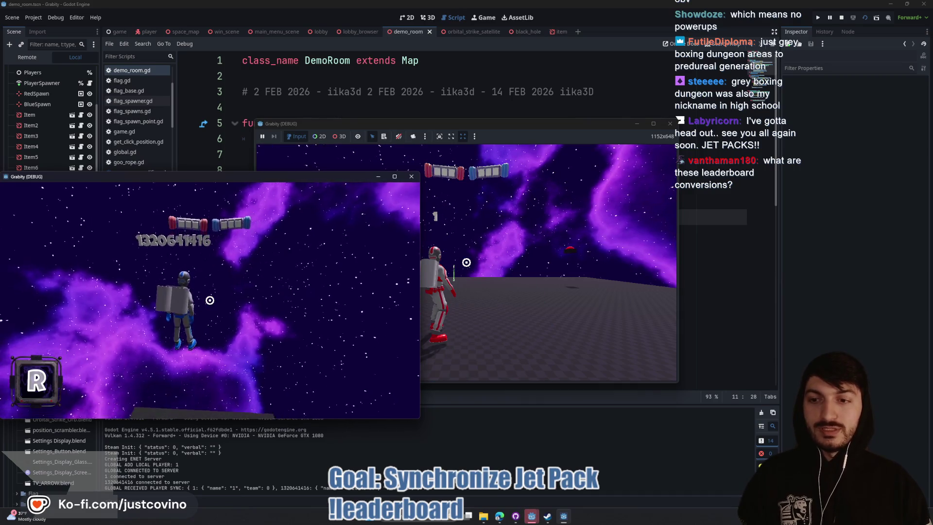
key("F8")
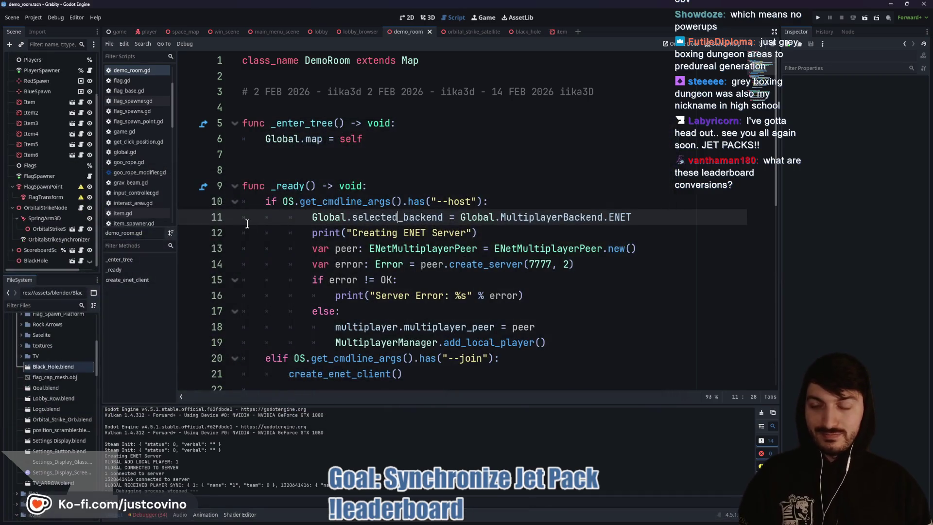
left_click(146, 32)
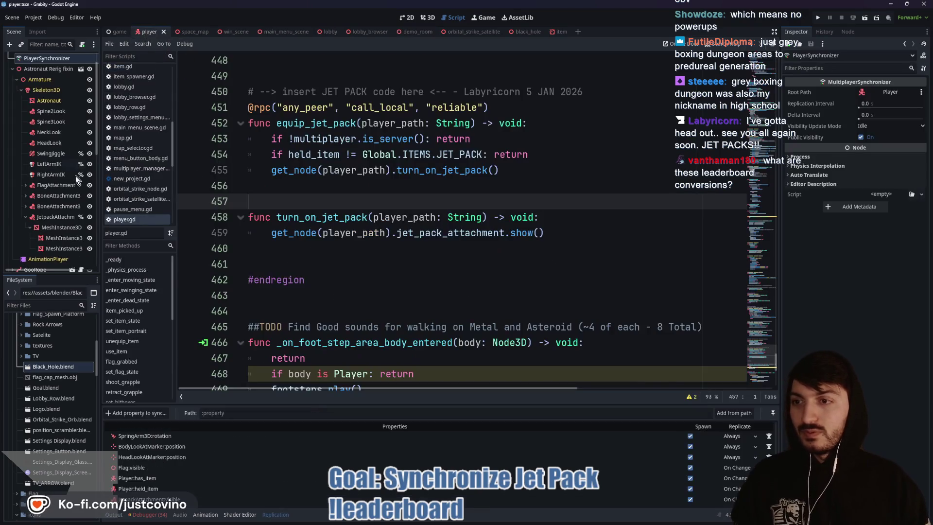
left_click(355, 217)
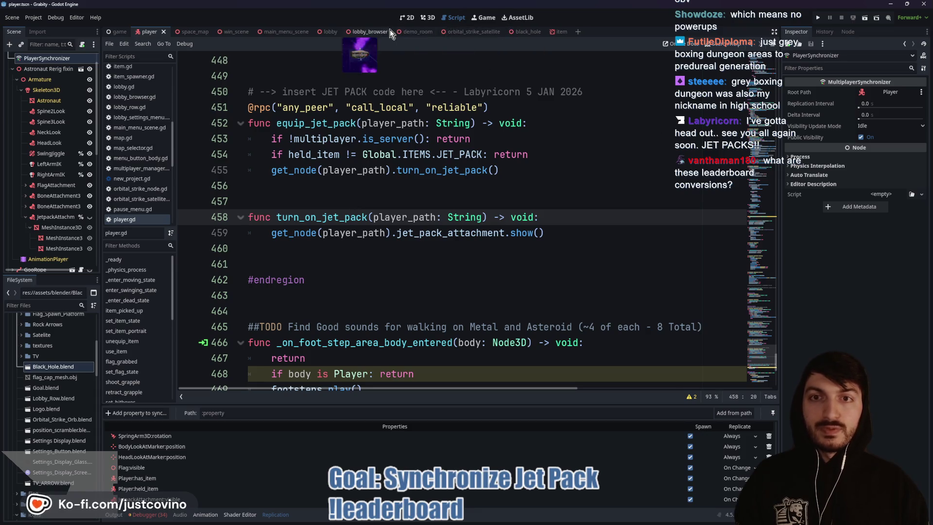
left_click(413, 33)
Step: Run the game with F5 and use the jet pack until line 455 breaks with an argument error
key("F5")
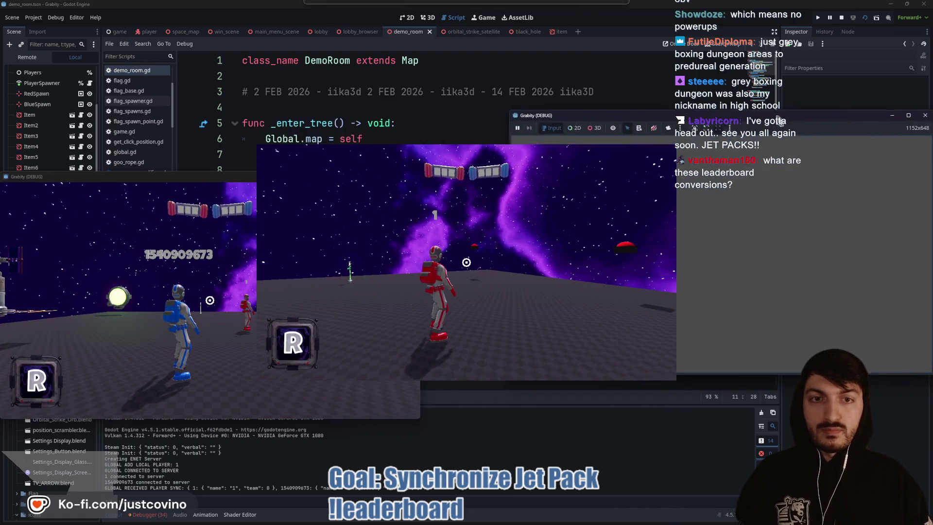
key("w")
key("w")
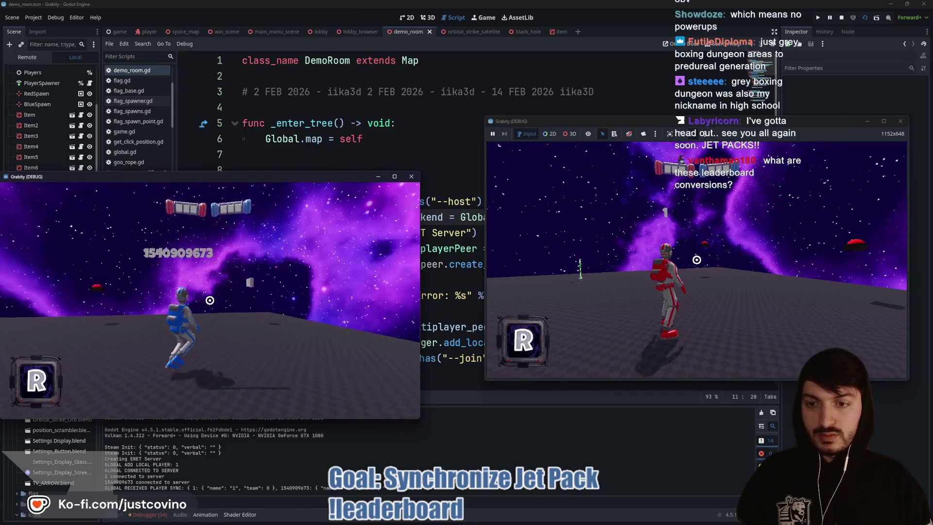
key("w")
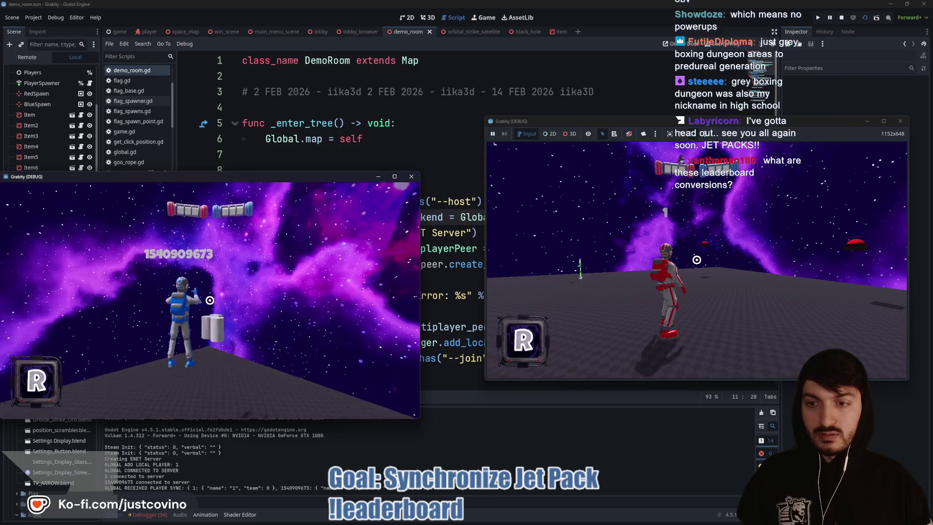
key("w")
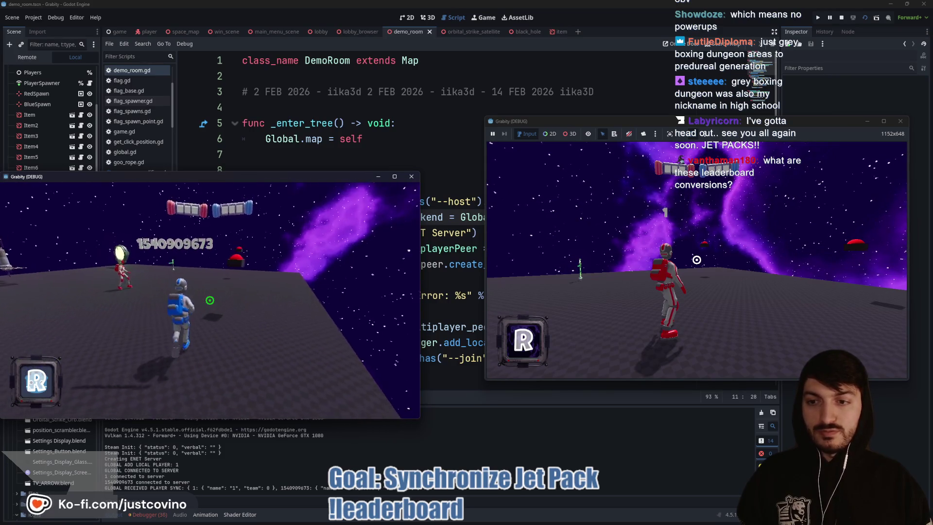
left_click(210, 300)
key("w")
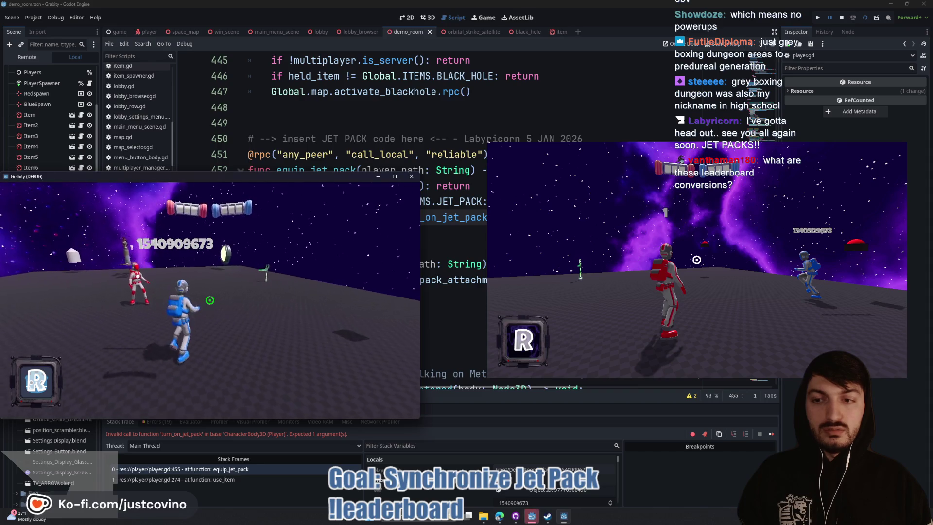
Step: Put player_path inside the turn_on_jet_pack call on line 455 and save player.gd
left_click(441, 312)
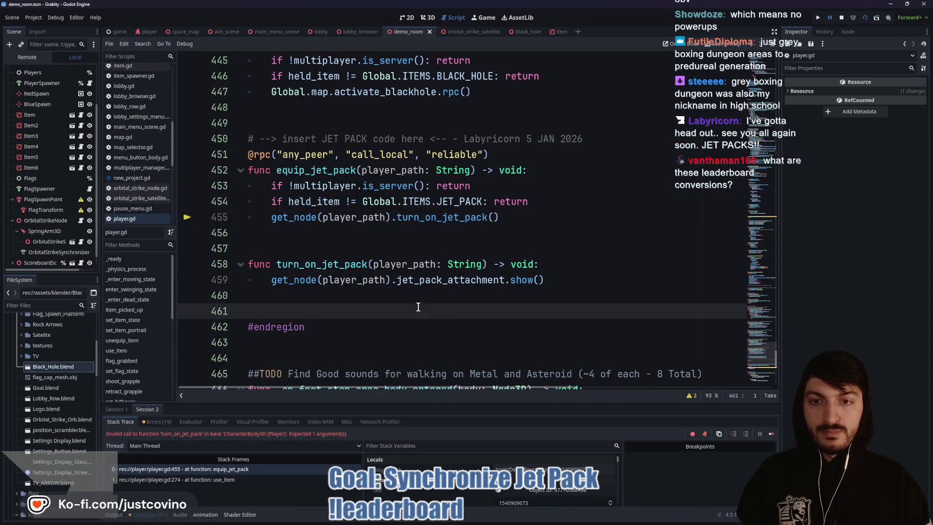
scroll(413, 302, "up", 3)
scroll(351, 284, "down", 2)
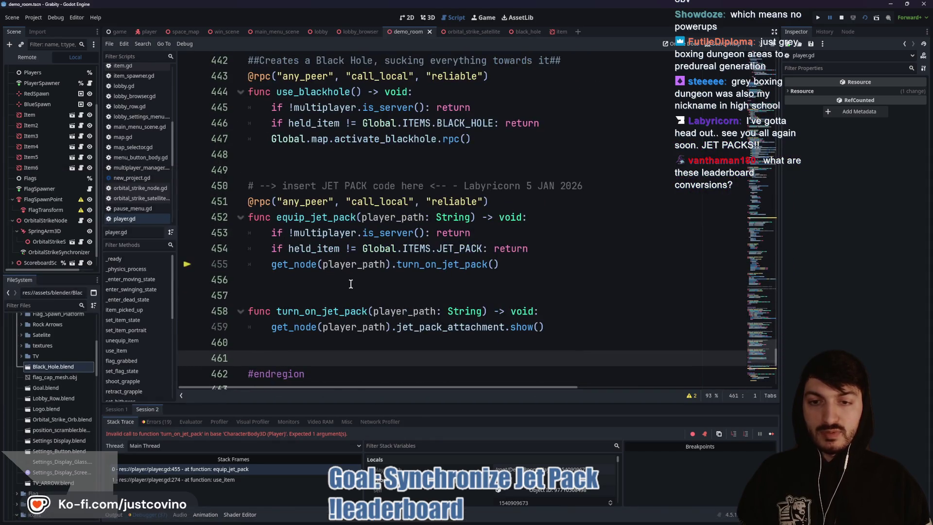
left_click(489, 265)
left_click(495, 264)
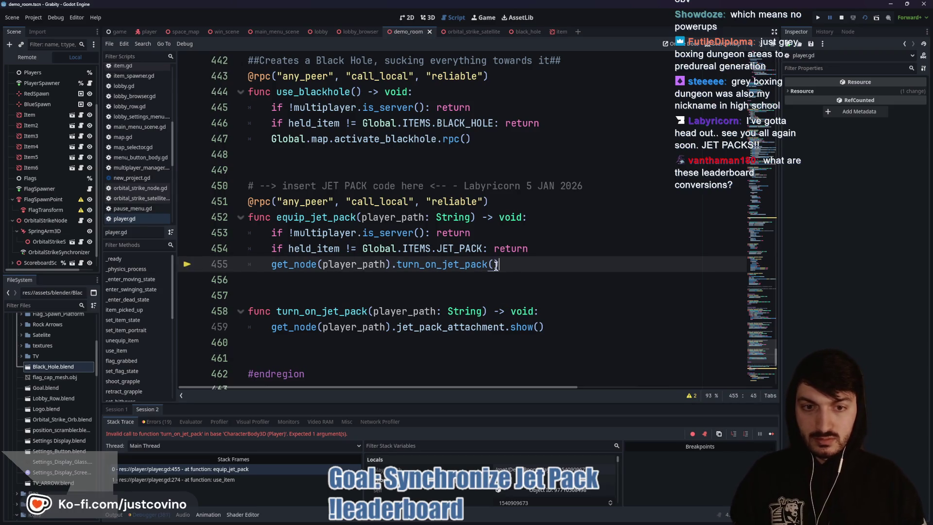
type("player_path")
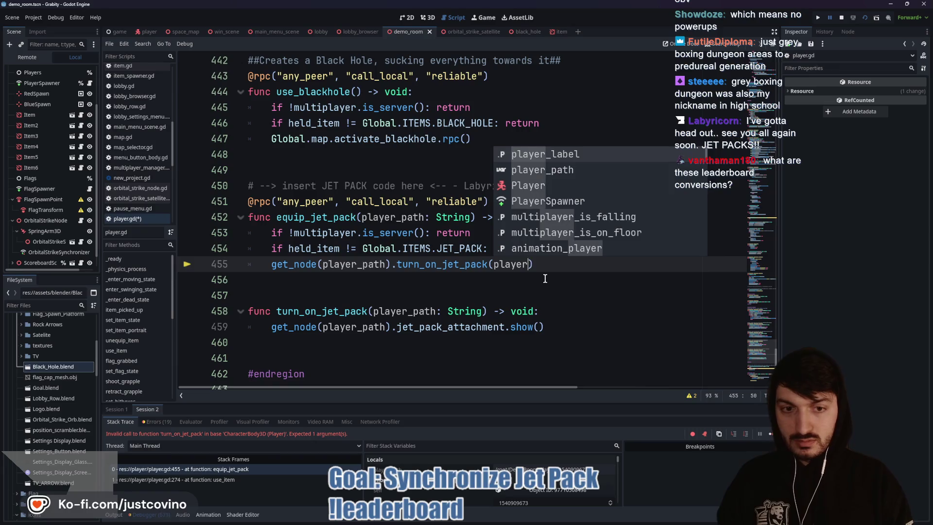
left_click(430, 282)
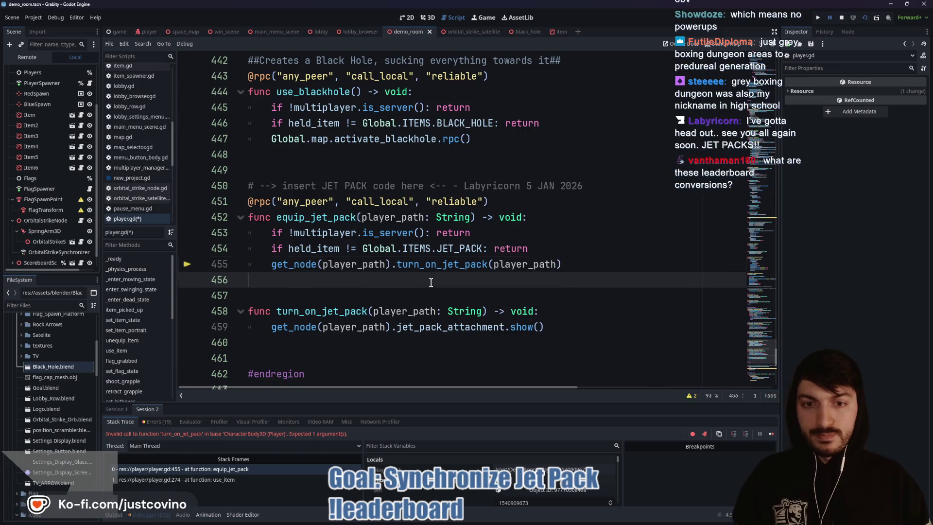
key("ctrl+s")
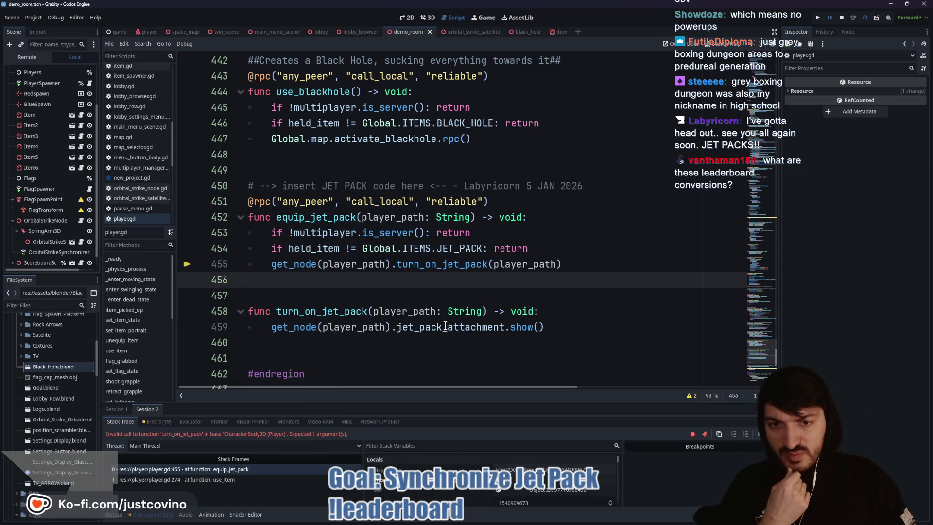
Step: Delete get_node(player_path) on line 459 and the player_path parameter of turn_on_jet_pack
left_click_drag(396, 327, 268, 327)
key("BackSpace")
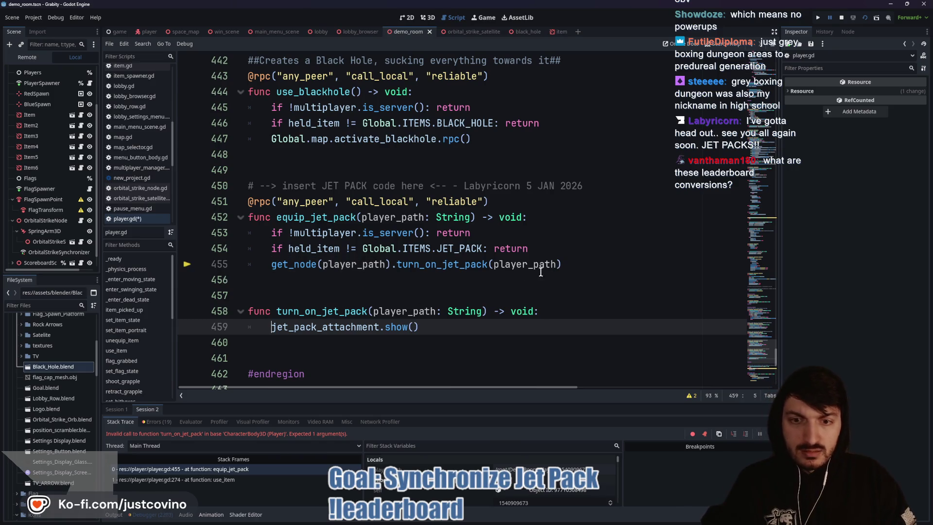
left_click_drag(480, 310, 373, 311)
key("BackSpace")
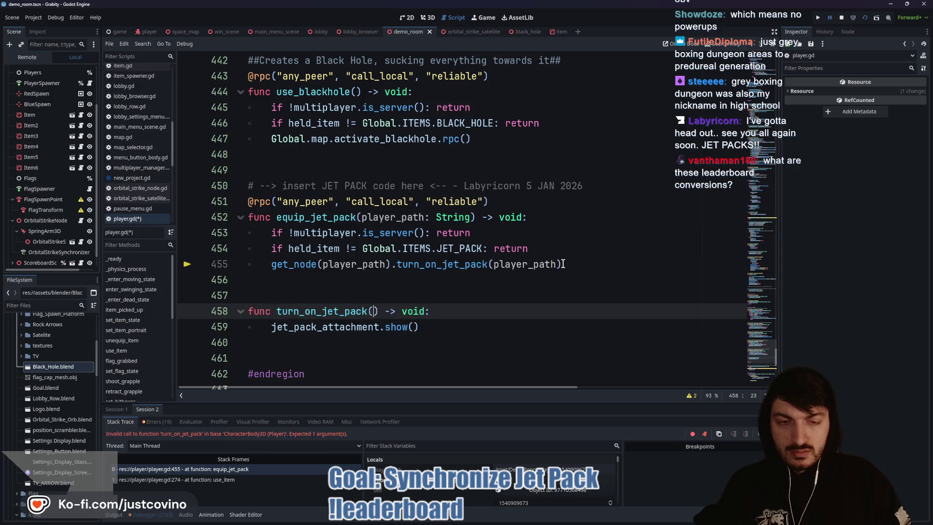
Step: Remove the player_path argument from the line 455 call, leaving empty parentheses, and save
left_click_drag(563, 264, 493, 270)
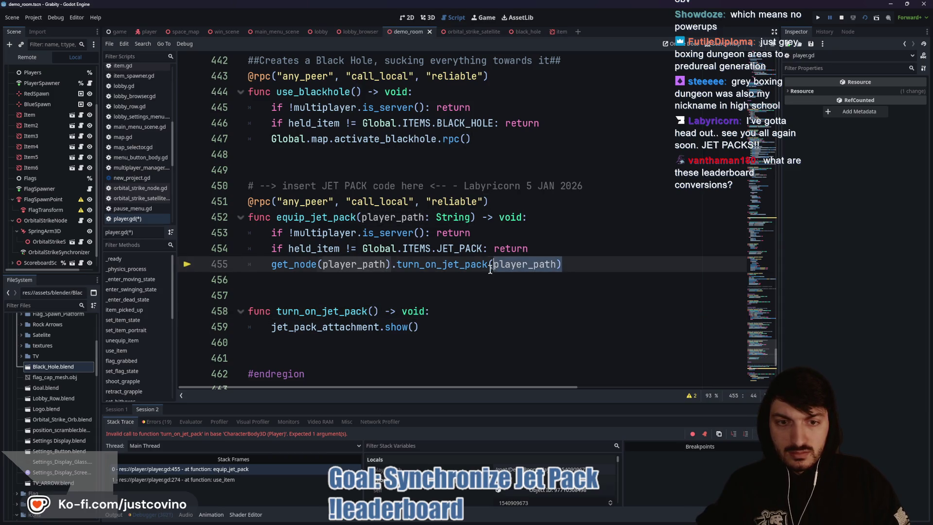
left_click(508, 263)
double_click(501, 264)
key("BackSpace")
left_click(418, 281)
key("ctrl+s")
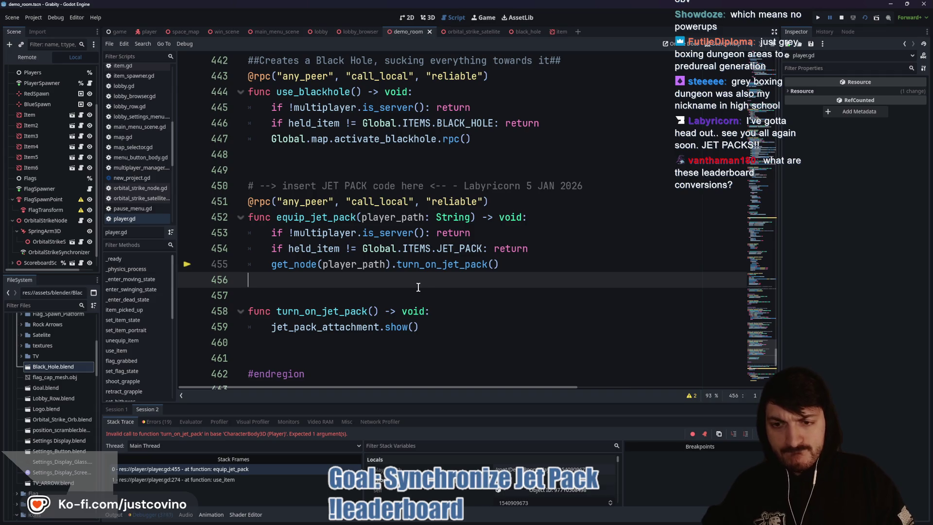
left_click(335, 298)
type("@rpc")
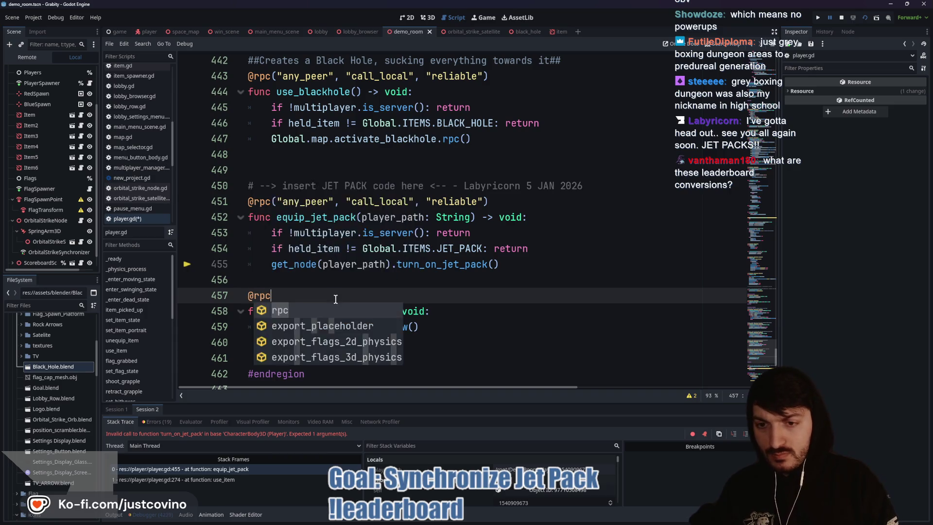
key("Return")
key("Return")
type(",")
key("Down")
key("Down")
key("Return")
Step: Save player.gd with the call as turn_on_jet_pack.rpc() and launch a test run
left_click(505, 265)
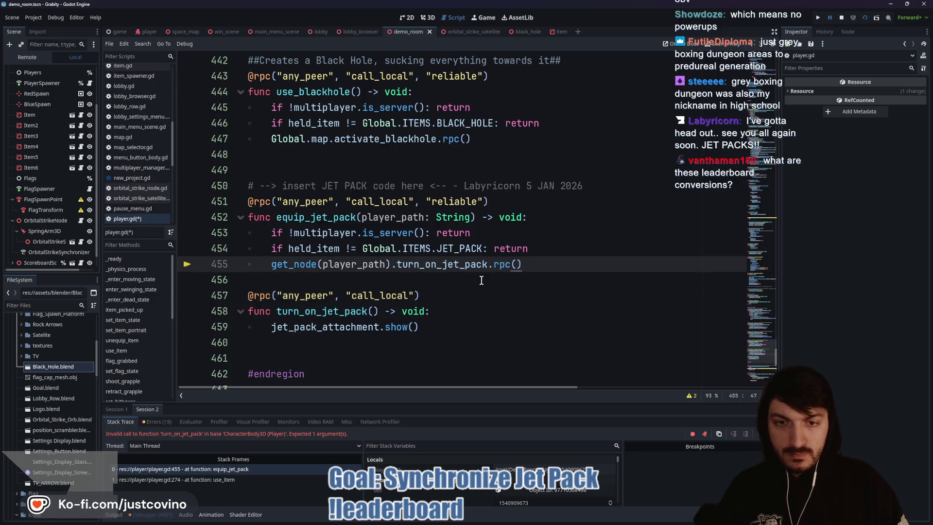
left_click(481, 281)
key("ctrl+s")
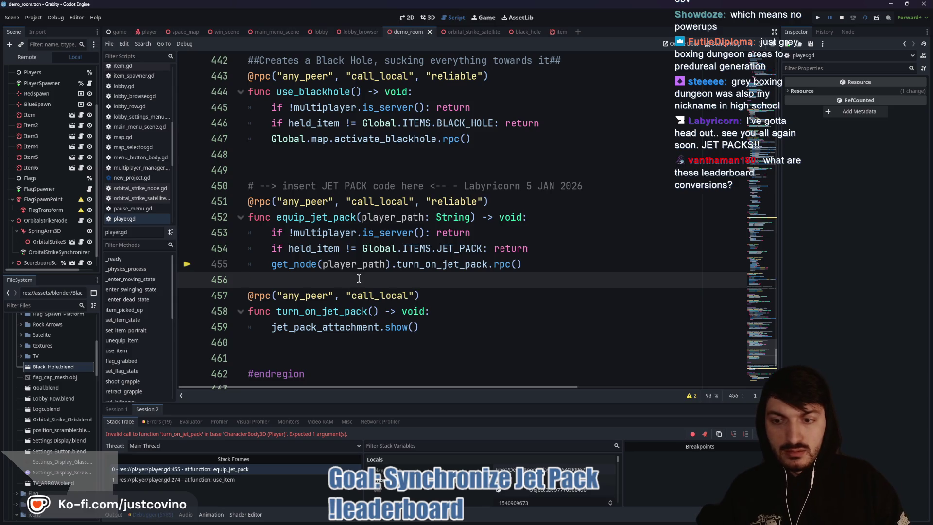
key("F5")
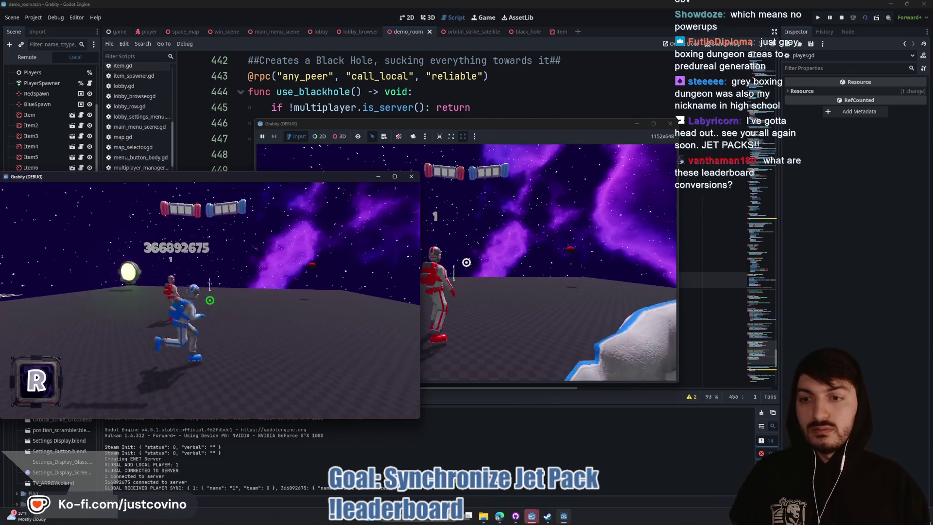
Step: In the left game window, pick up the jet pack, run, turn and fly, then stop the game
left_click(210, 299)
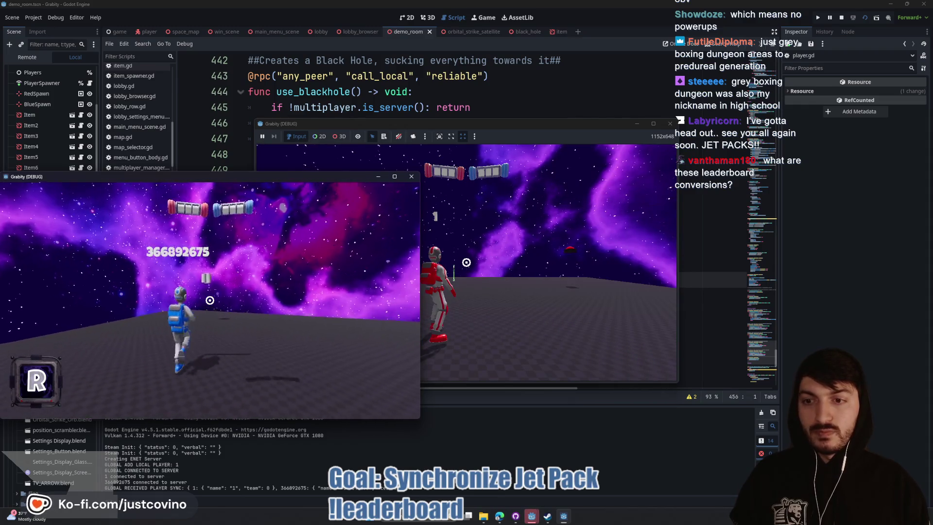
key("space")
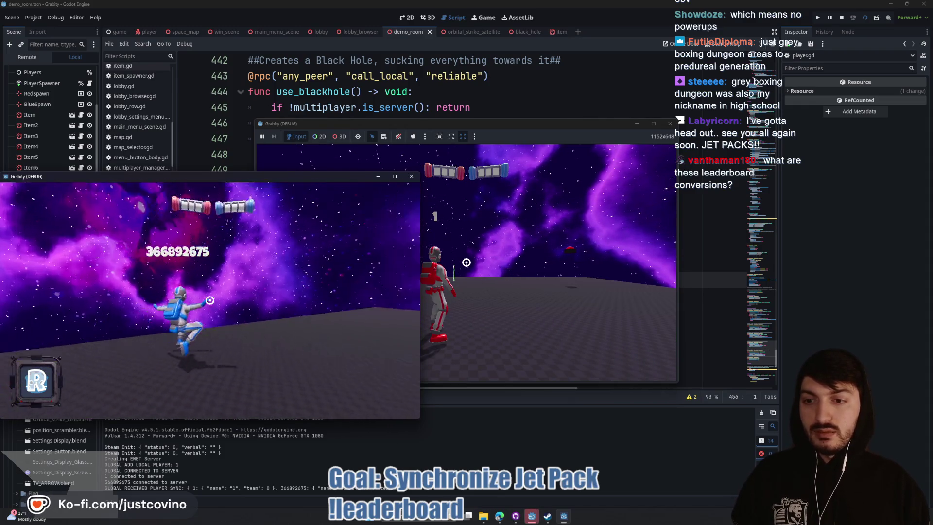
key("w")
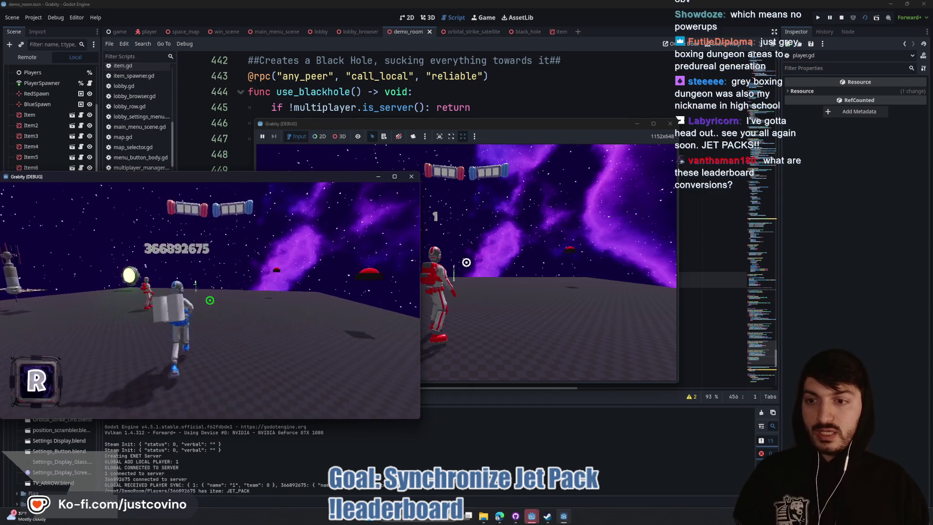
key("d")
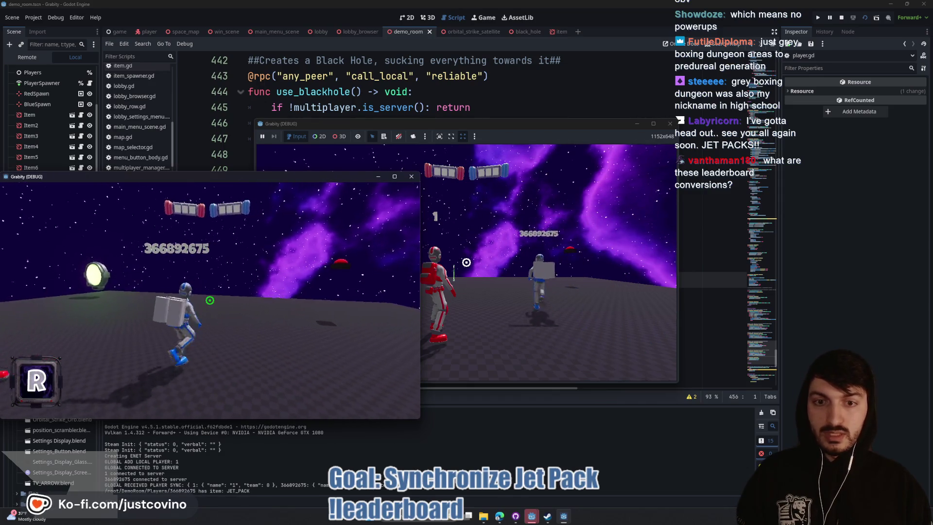
key("space")
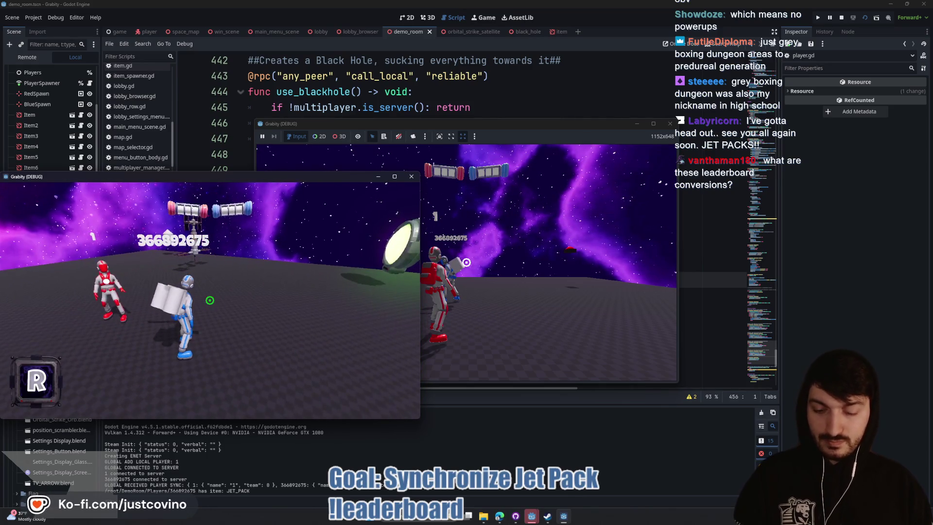
key("F8")
Step: Add a blank line after line 456, review the script, and bring up GitHub Desktop
key("Return")
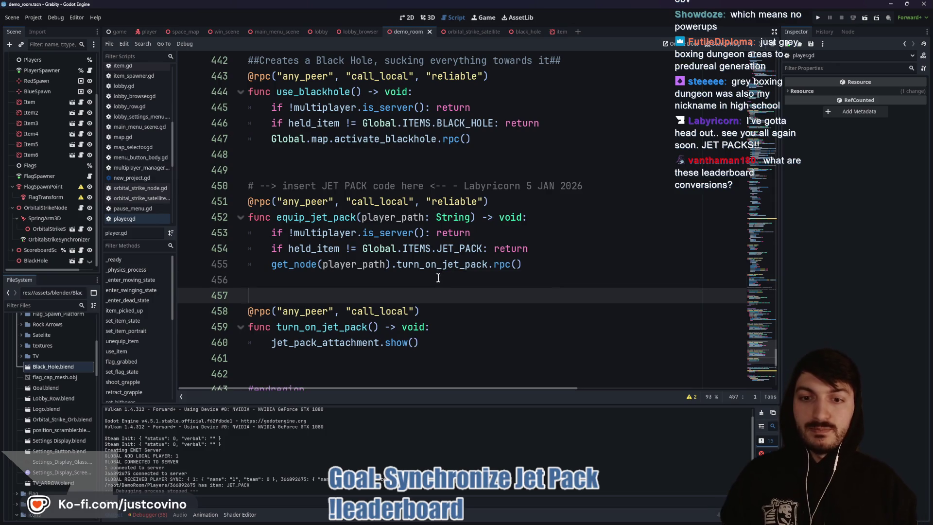
scroll(299, 354, "down", 2)
left_click(315, 268)
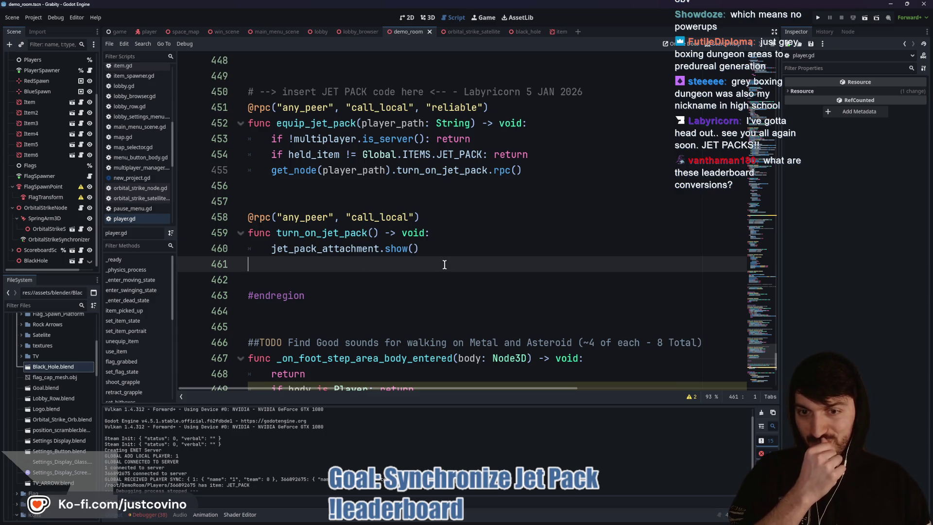
scroll(444, 264, "up", 2)
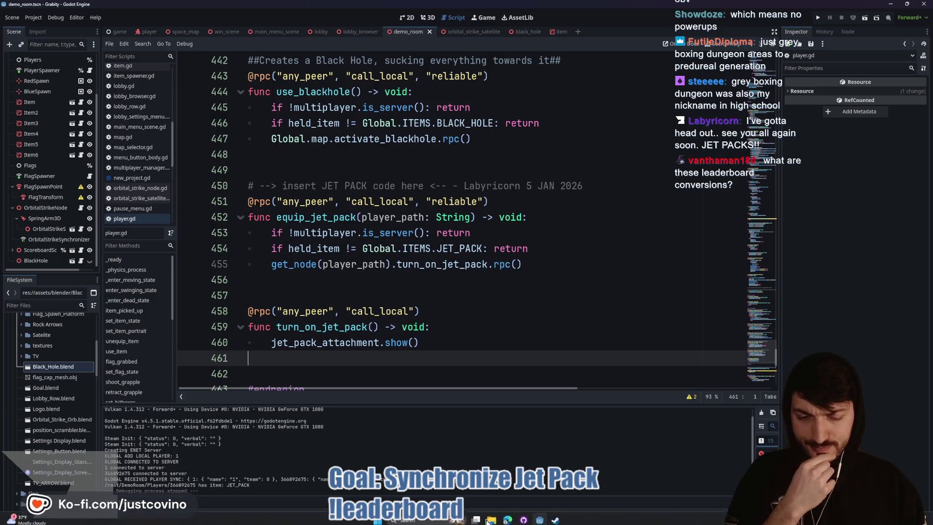
left_click(523, 518)
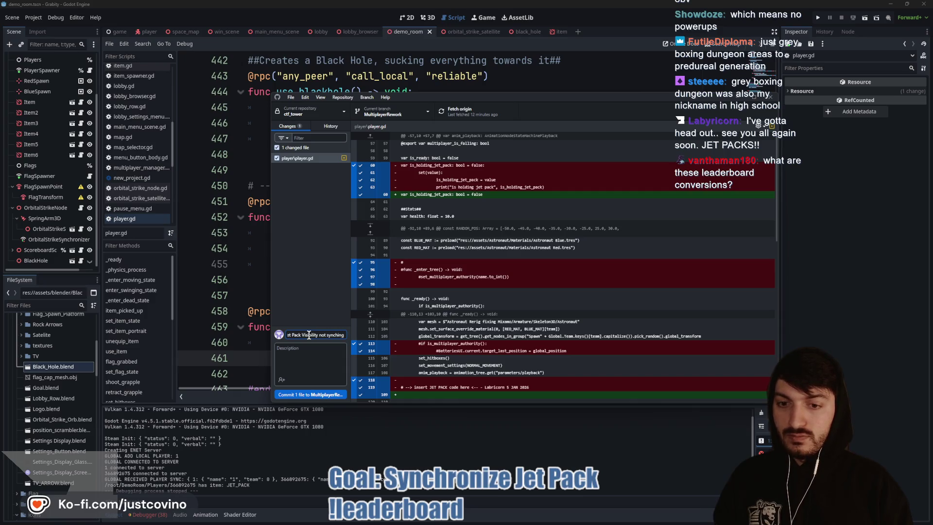
Step: Commit the player.gd changes as "Jet Pack Visibility not synching" to MultiplayerRework, then return to Godot
left_click(317, 394)
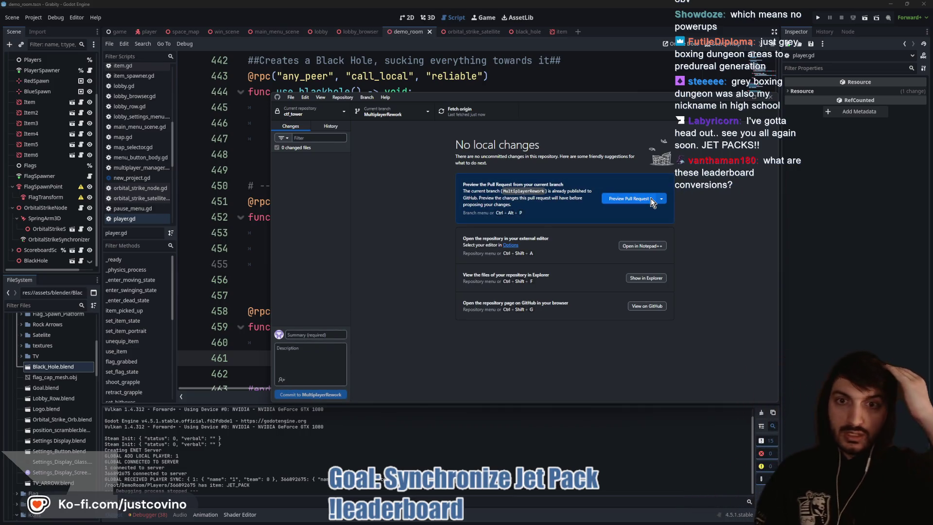
key("alt+Tab")
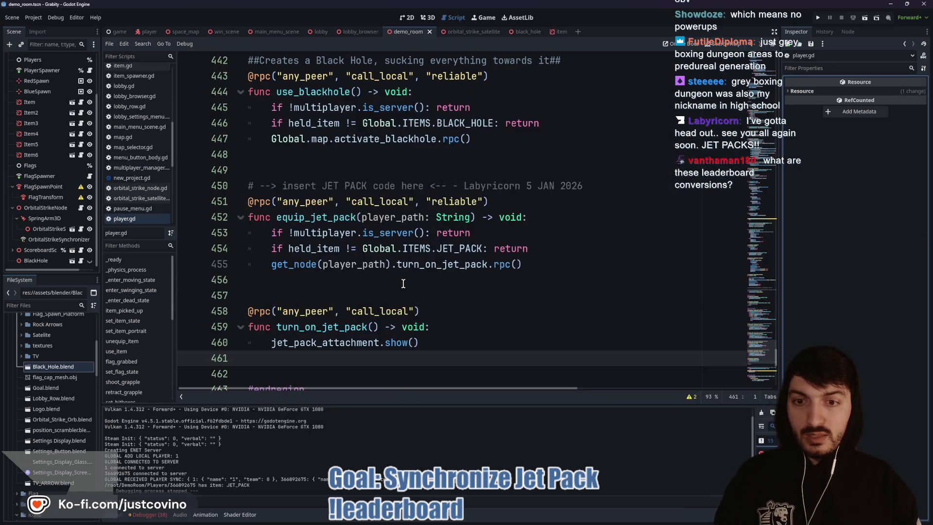
Step: Save player.gd, then switch to the space_map scene tab and on to win_scene
left_click(365, 293)
key("ctrl+s")
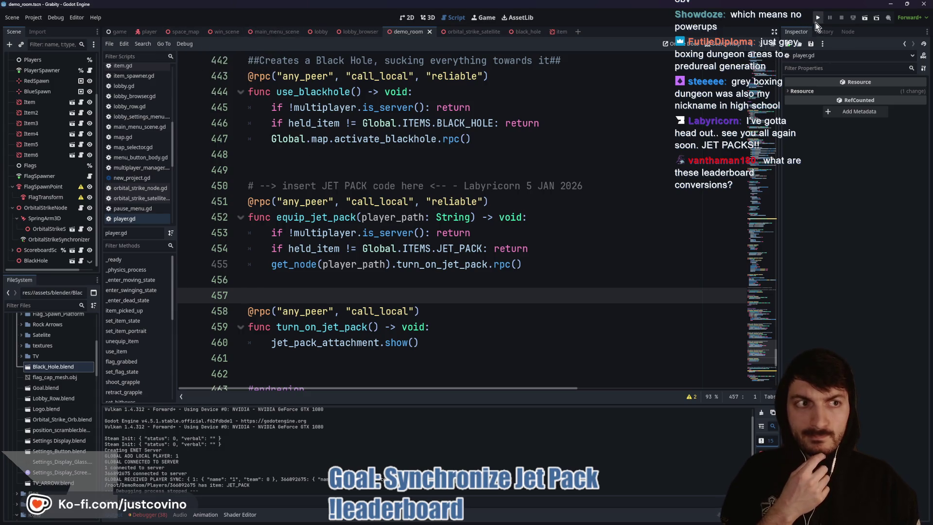
left_click(187, 32)
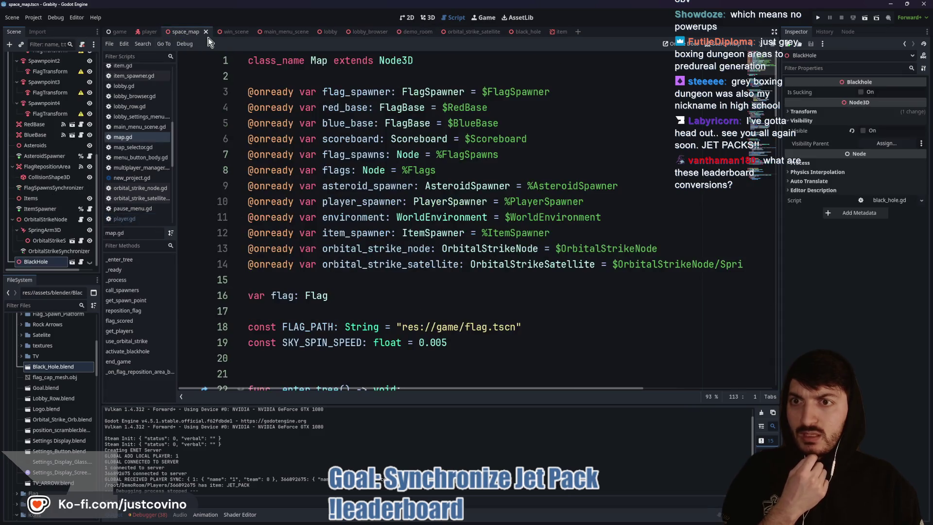
left_click(236, 32)
Step: Inspect the win scene in the 3D view, then its 2D interface layout
left_click(431, 19)
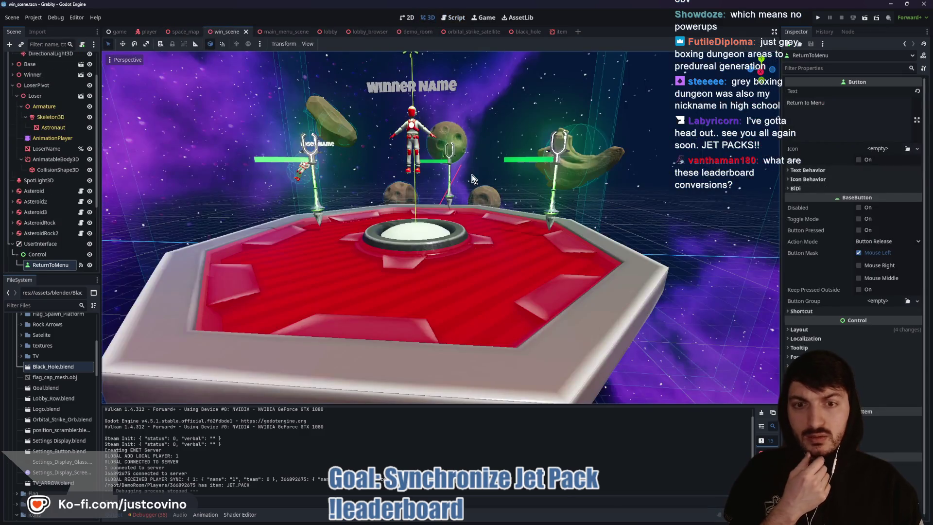
scroll(471, 177, "down", 5)
scroll(471, 177, "up", 3)
scroll(471, 177, "down", 5)
scroll(471, 182, "up", 3)
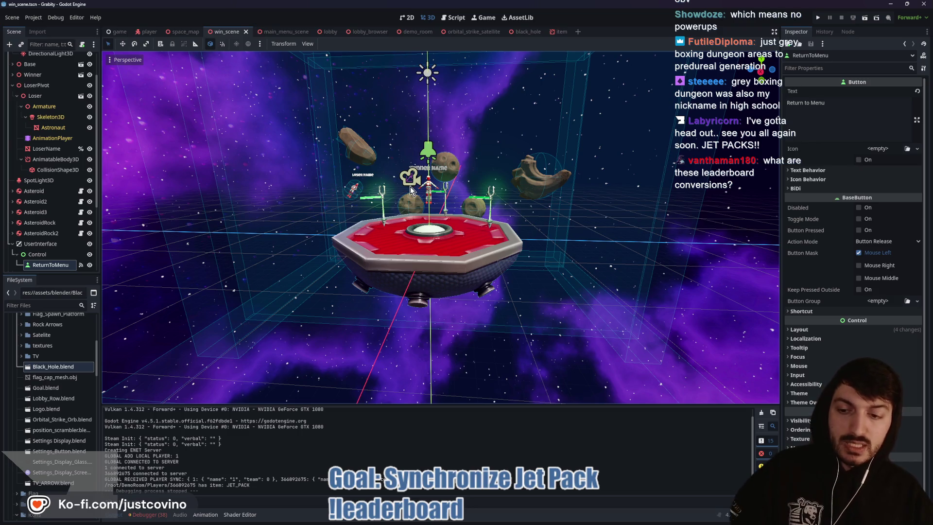
left_click(407, 18)
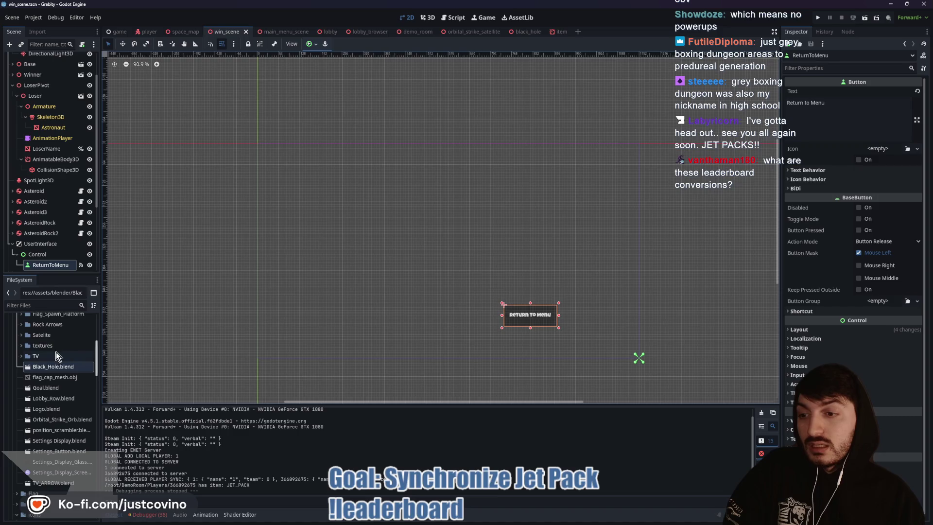
scroll(52, 339, "up", 5)
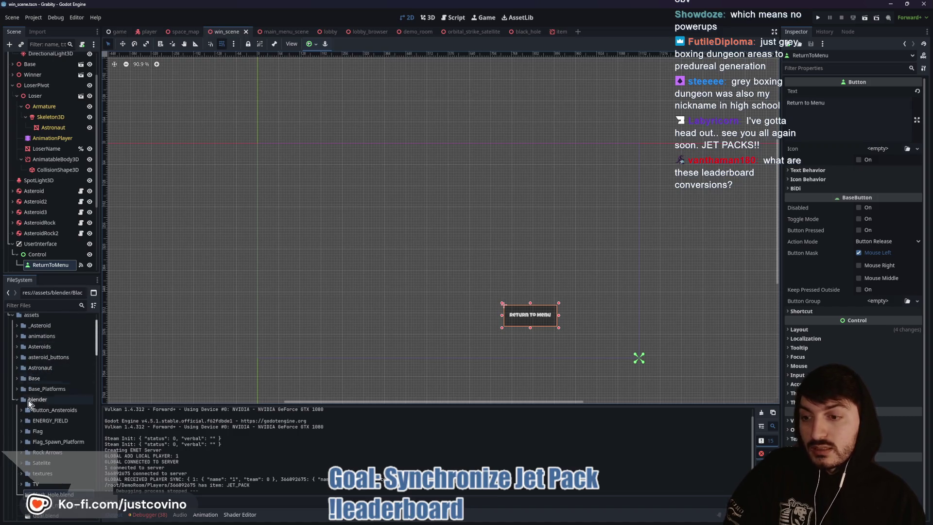
scroll(34, 430, "down", 2)
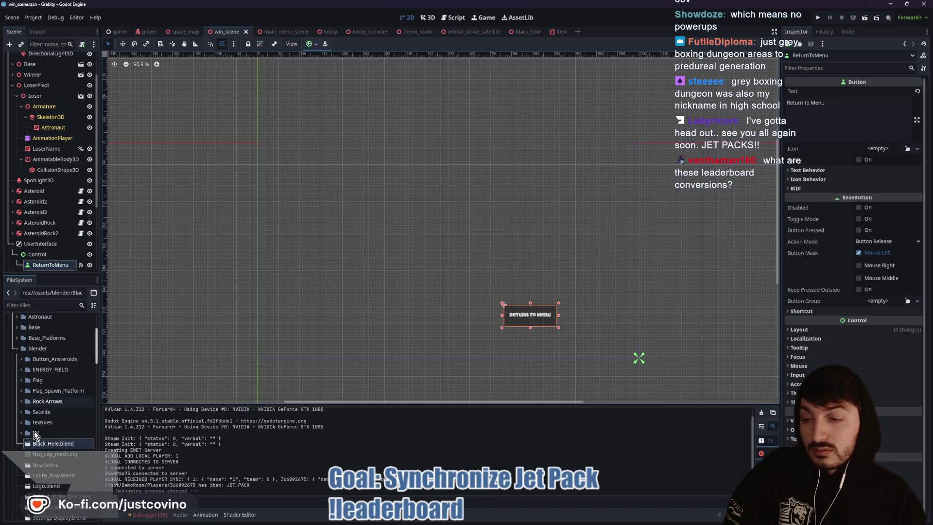
Step: Open and close Settings Display.blend's import settings, then open Settings_Button.blend's and orbit its preview
double_click(68, 516)
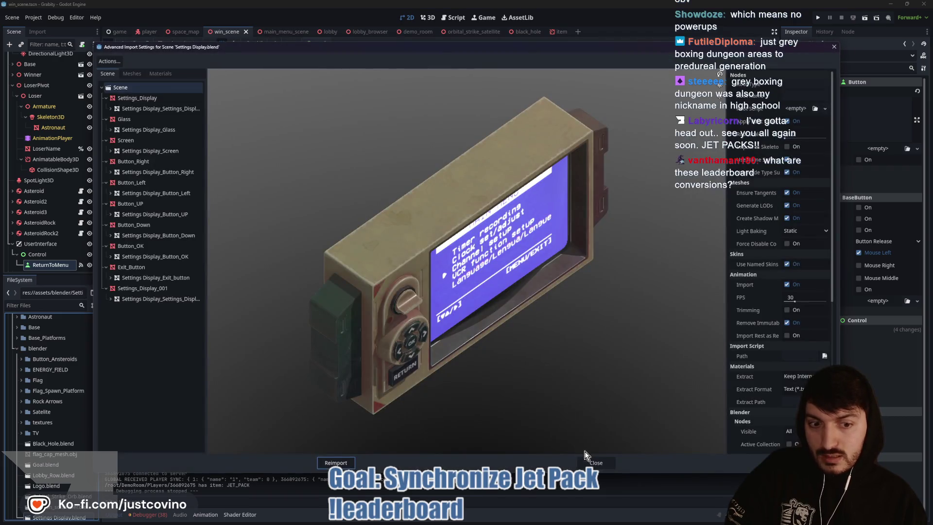
left_click(590, 462)
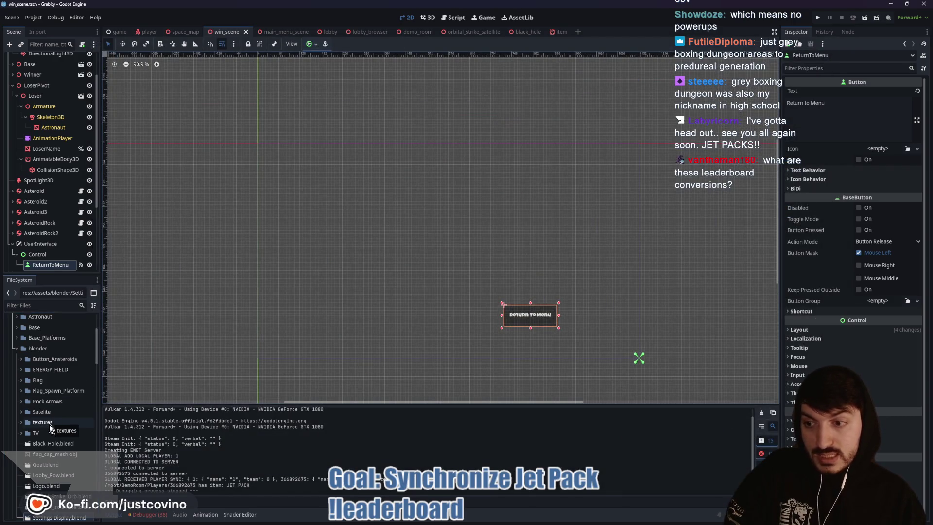
scroll(30, 370, "down", 1)
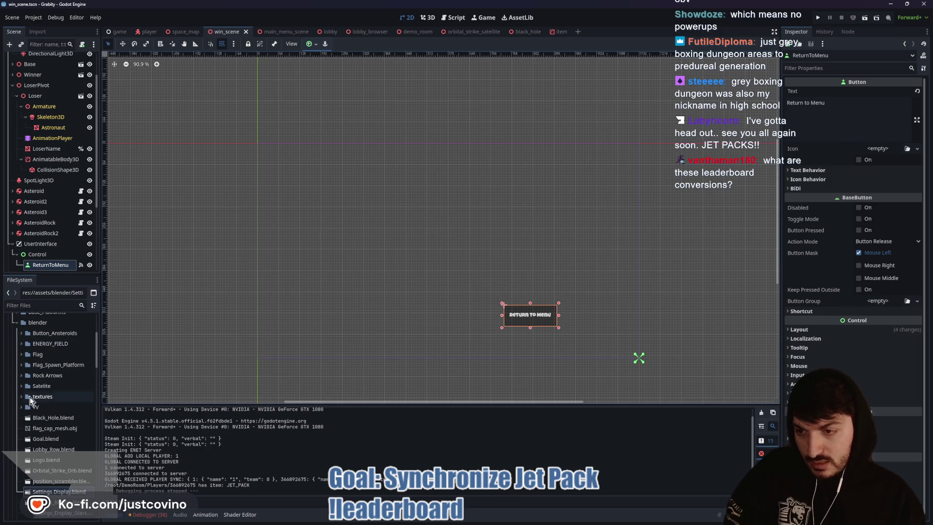
scroll(29, 413, "down", 1)
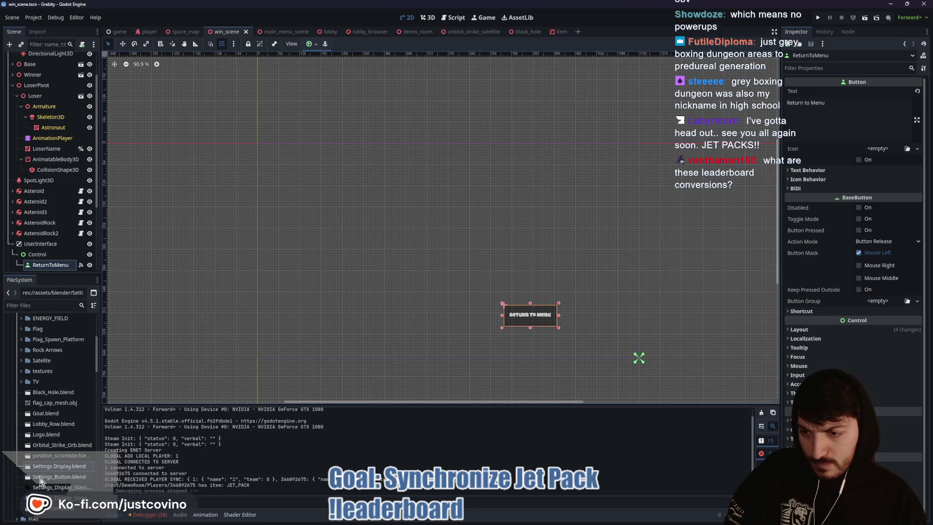
double_click(41, 478)
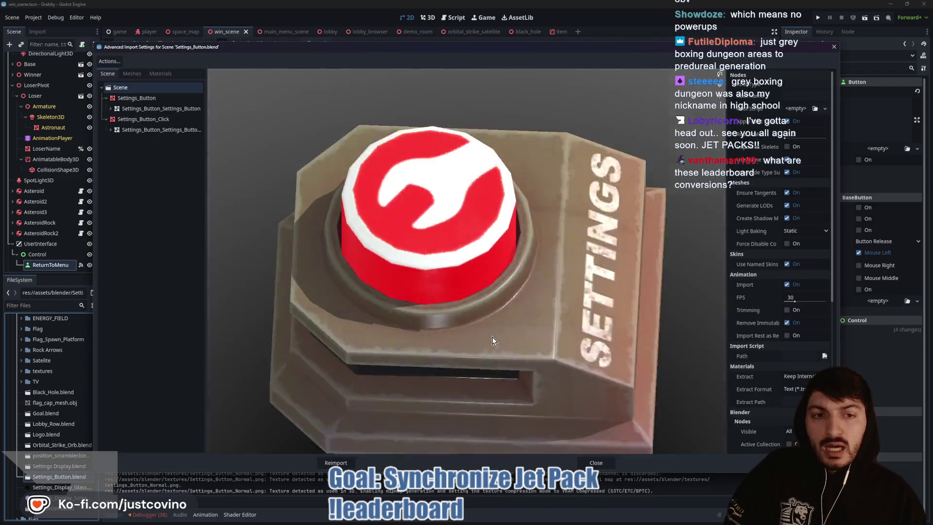
left_click_drag(492, 336, 570, 293)
mouse_move(425, 338)
left_mouse_down()
mouse_move(462, 329)
mouse_move(462, 313)
mouse_move(447, 305)
mouse_move(427, 316)
mouse_move(453, 339)
mouse_move(401, 330)
mouse_move(443, 337)
mouse_move(422, 293)
left_mouse_up()
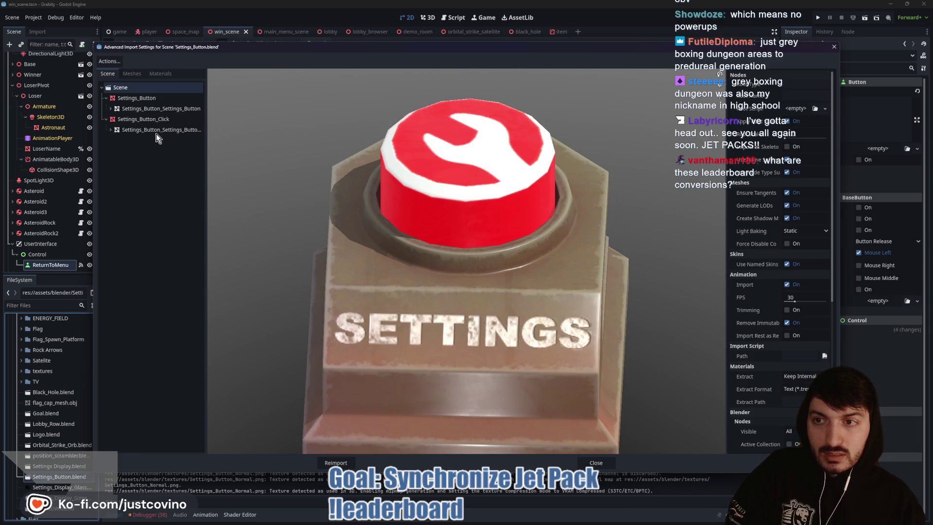
Step: Check the Meshes list, orbit the button preview, close the import settings, and start a new scene
left_click(136, 76)
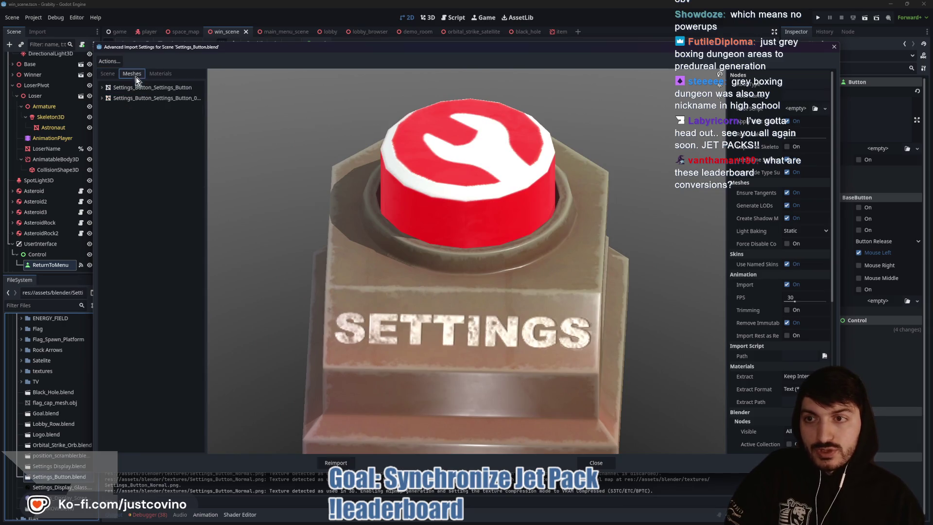
left_click(104, 74)
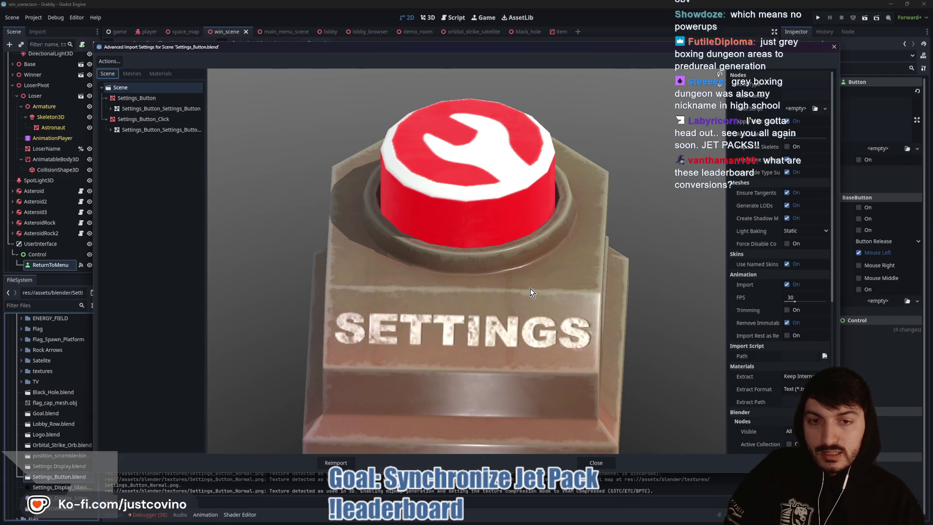
mouse_move(485, 305)
left_mouse_down()
mouse_move(486, 317)
mouse_move(431, 312)
mouse_move(423, 292)
mouse_move(462, 333)
left_mouse_up()
mouse_move(491, 316)
left_mouse_down()
mouse_move(503, 301)
mouse_move(481, 308)
mouse_move(490, 315)
left_mouse_up()
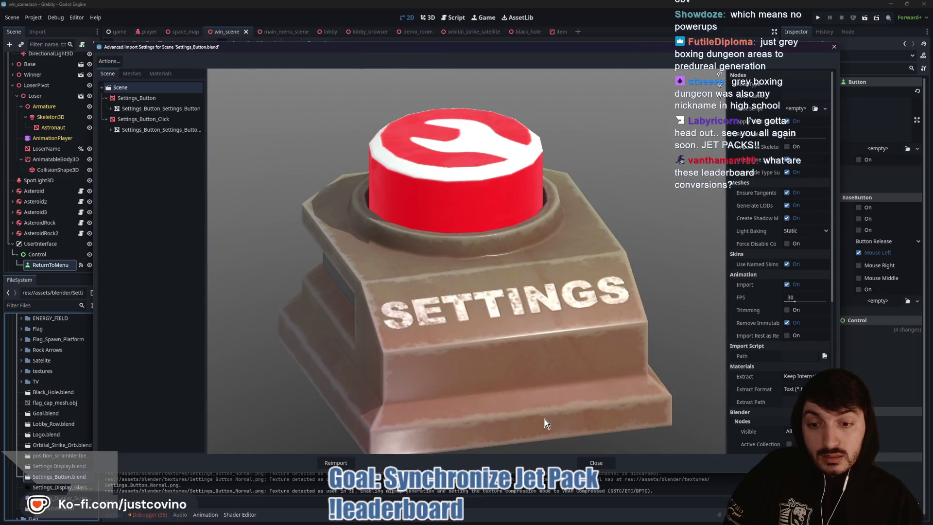
left_click(595, 464)
left_click(578, 32)
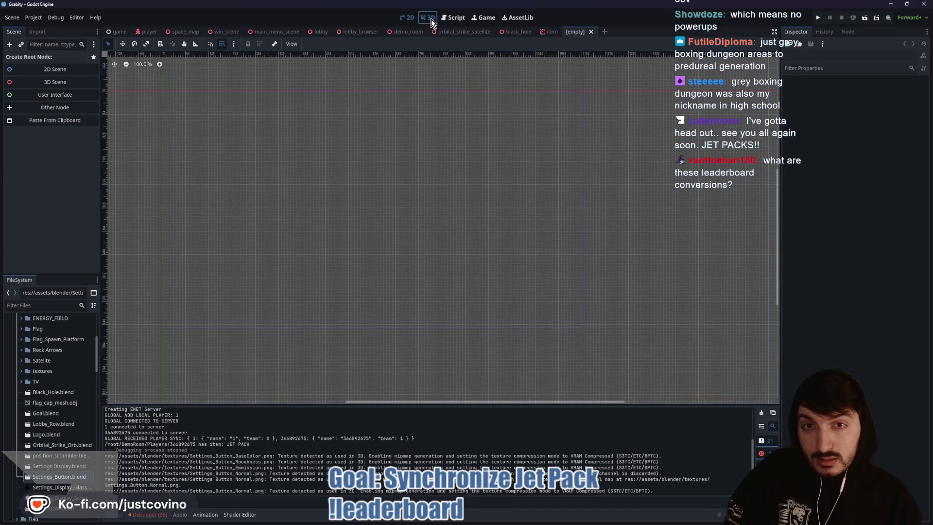
Step: Drop the Settings_Button model into the new 3D scene at X 0 and Z 0
left_click(428, 18)
mouse_move(44, 480)
left_mouse_down()
mouse_move(285, 374)
mouse_move(428, 232)
left_mouse_up()
left_click(812, 92)
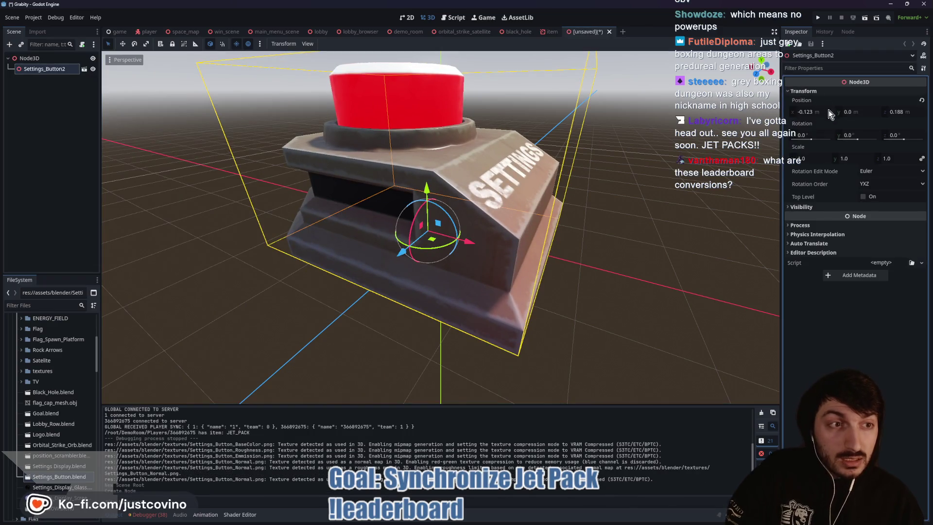
type("0")
key("Return")
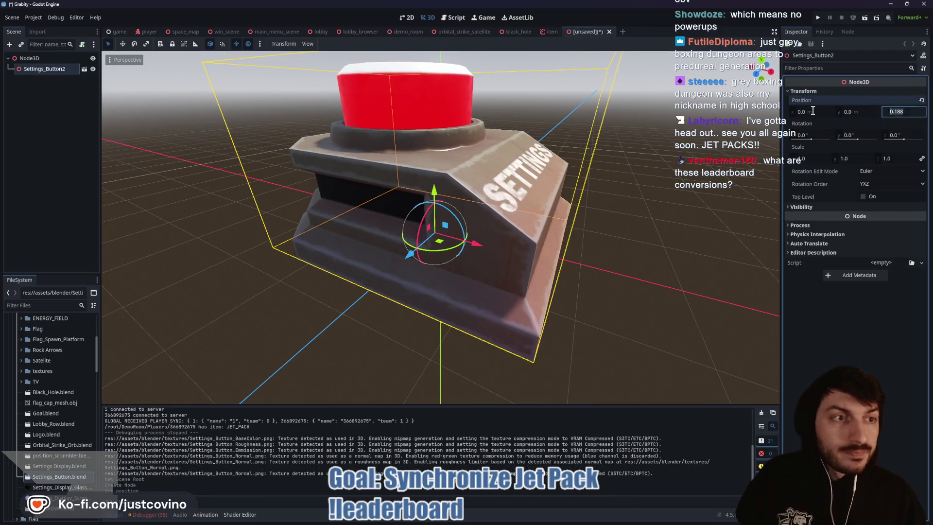
left_click(896, 111)
type("0")
key("Return")
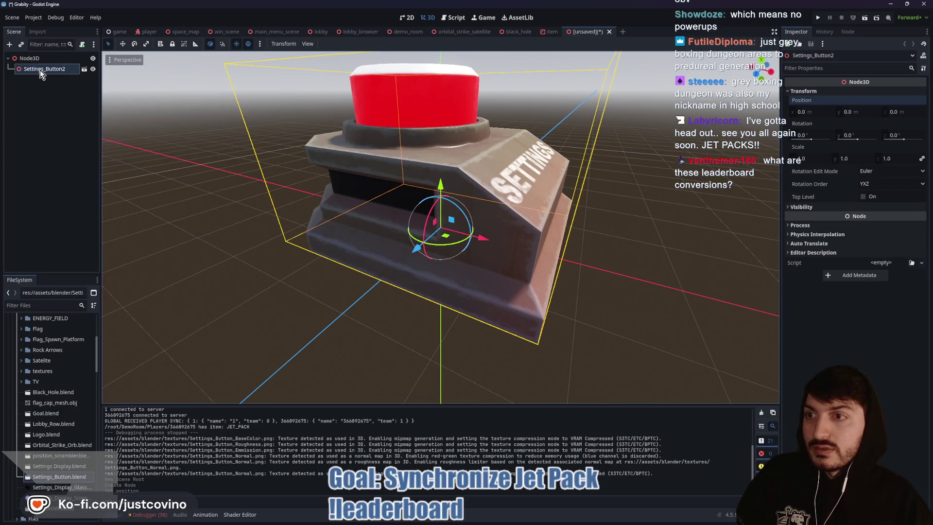
Step: Enable editable children on the button node and make the imported scene local
right_click(40, 70)
left_click(63, 288)
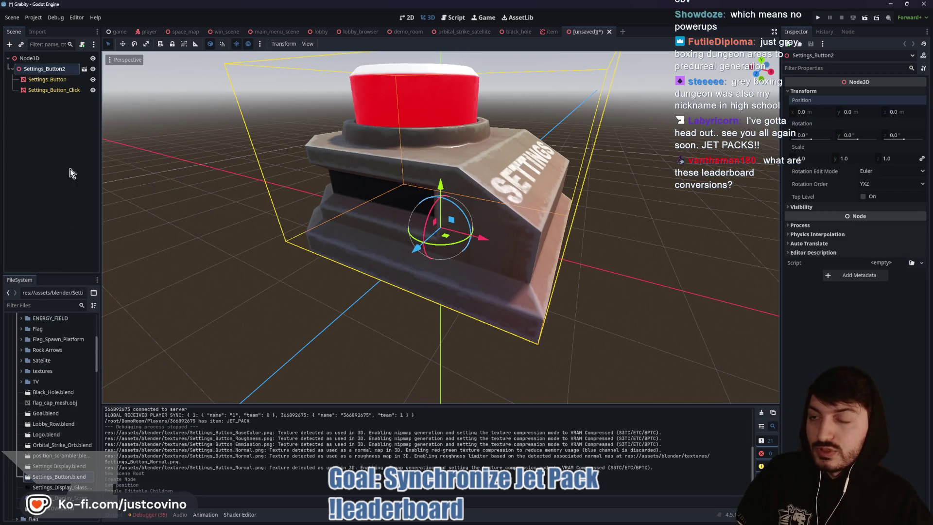
right_click(55, 73)
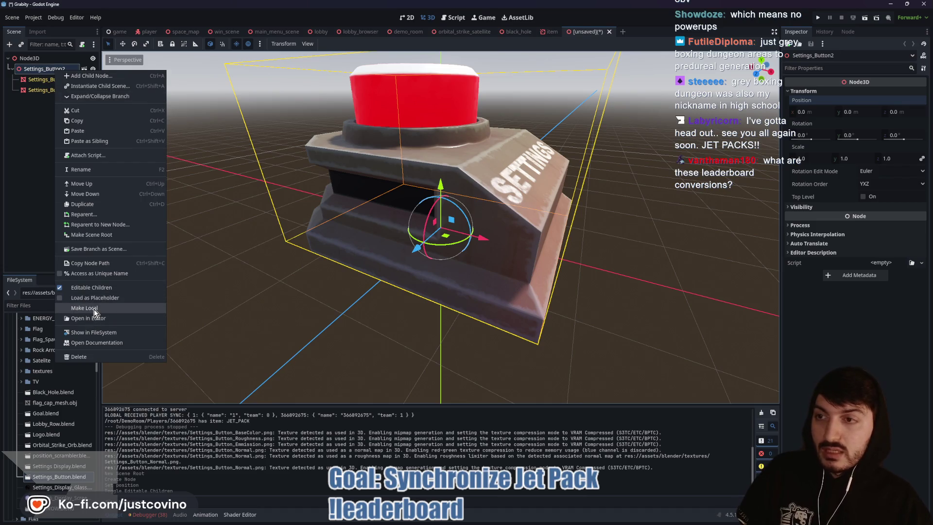
left_click(94, 309)
mouse_move(358, 256)
left_mouse_down()
mouse_move(532, 245)
mouse_move(437, 219)
left_mouse_up()
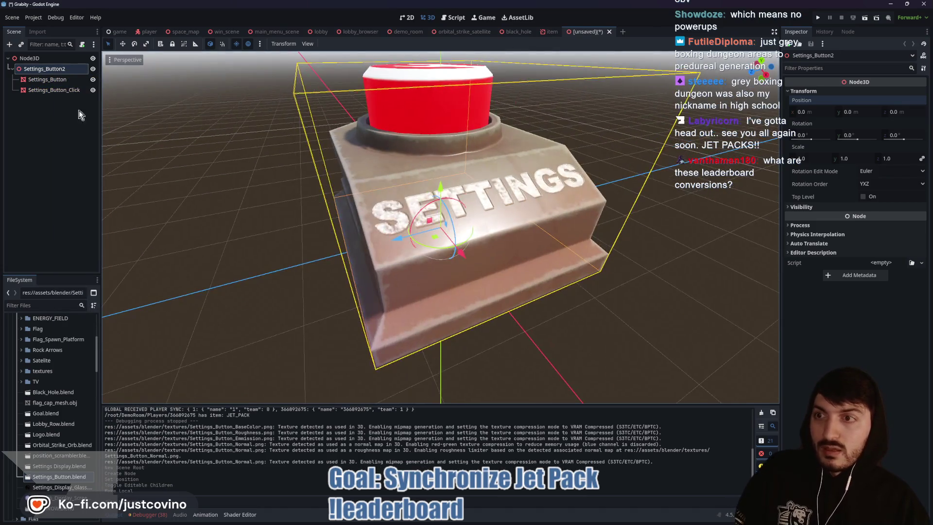
Step: Give Settings_Button_Click the Settings_Button2 skeleton, cancel saving, and select the Settings_Button mesh
left_click(54, 90)
left_click(849, 123)
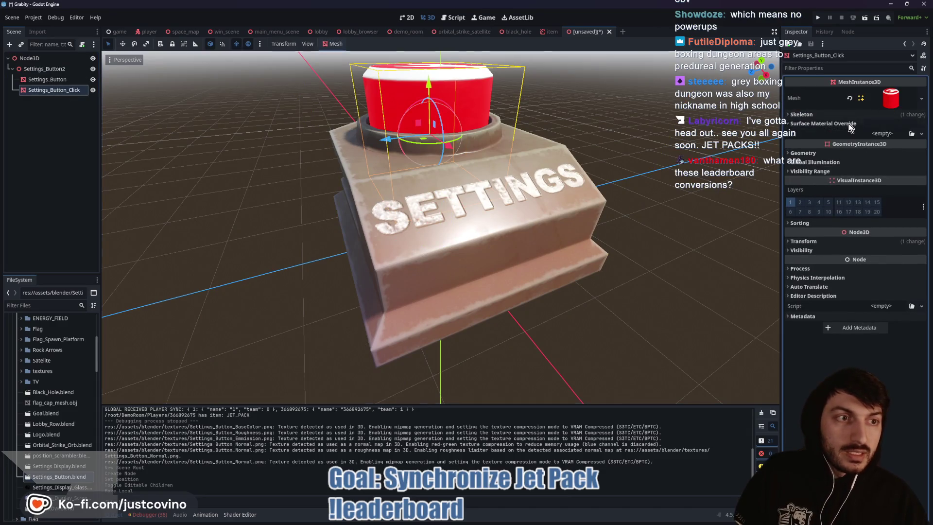
left_click(872, 116)
left_click(873, 116)
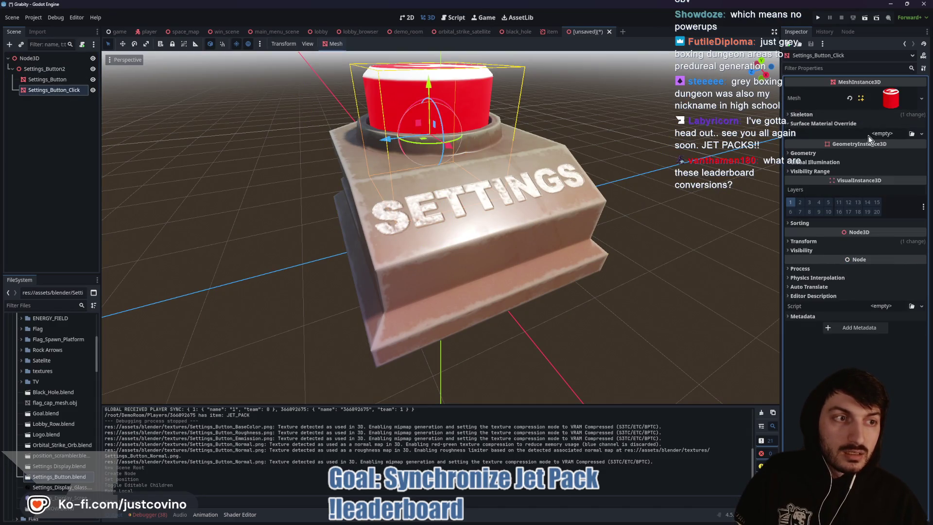
left_click(836, 115)
left_click(852, 137)
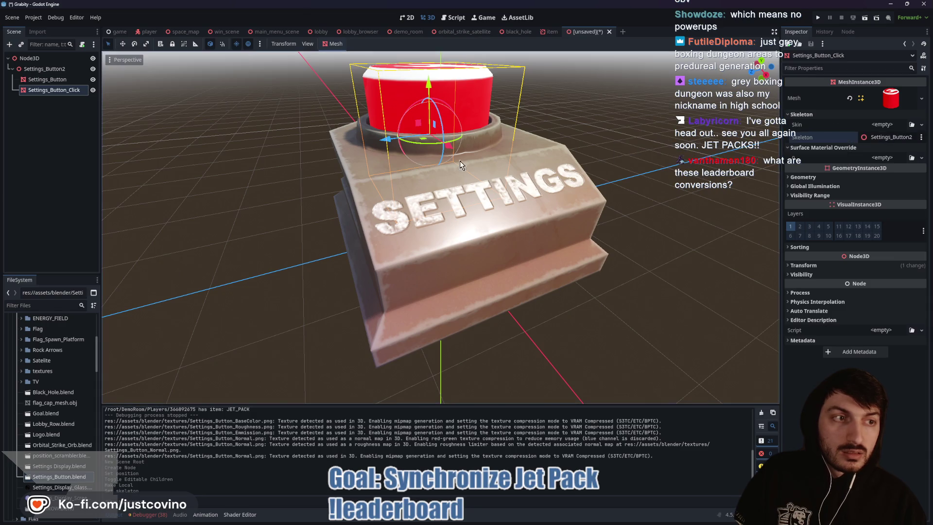
key("ctrl+s")
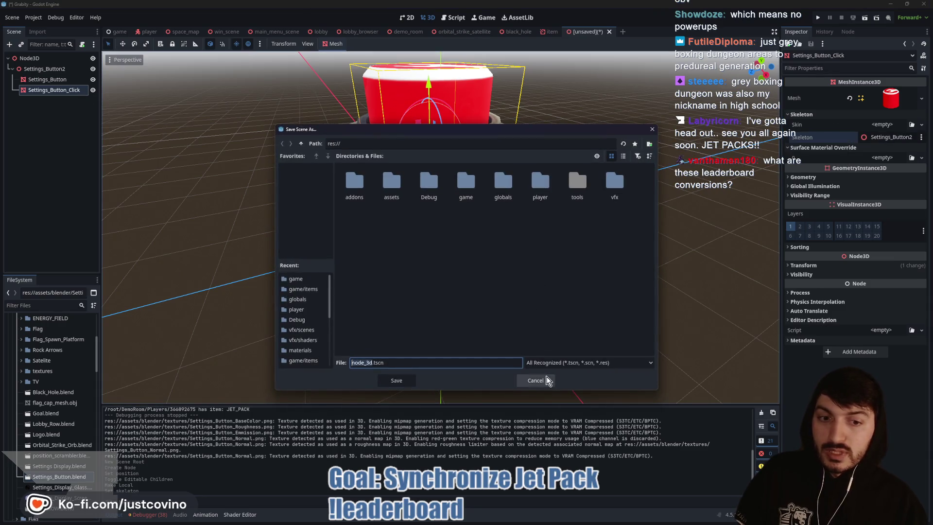
left_click(535, 380)
left_click(47, 80)
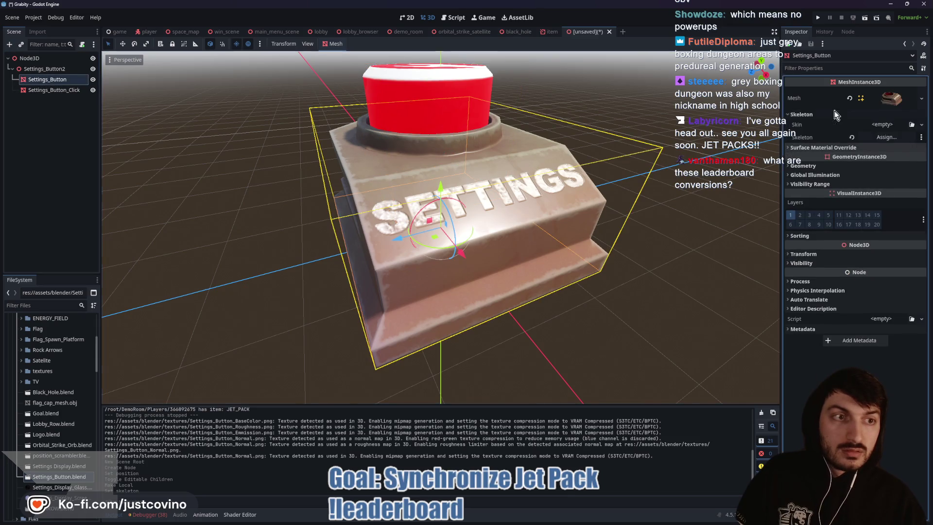
Step: Set the mesh's skeleton to Settings_Button2 and paste Surface 0's material into Surface Material Override 0
left_click(852, 138)
left_click(826, 147)
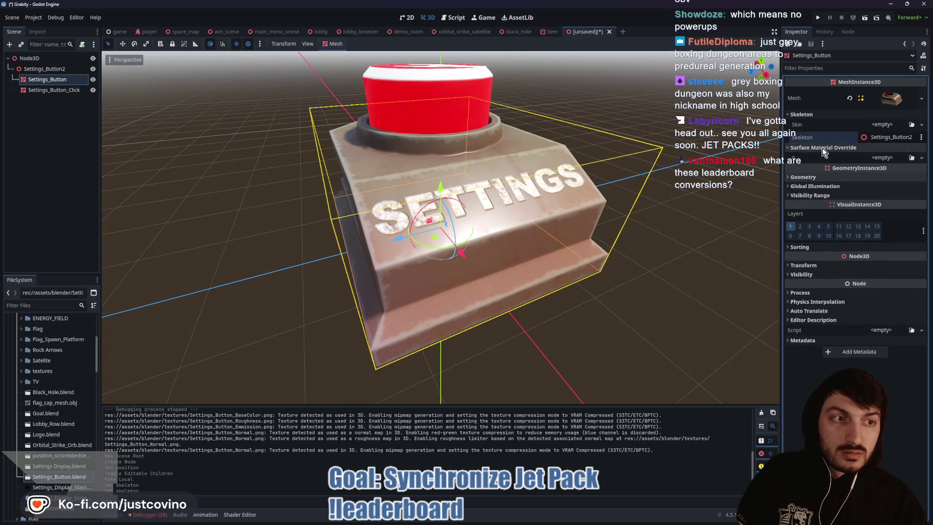
left_click(897, 101)
left_click(865, 263)
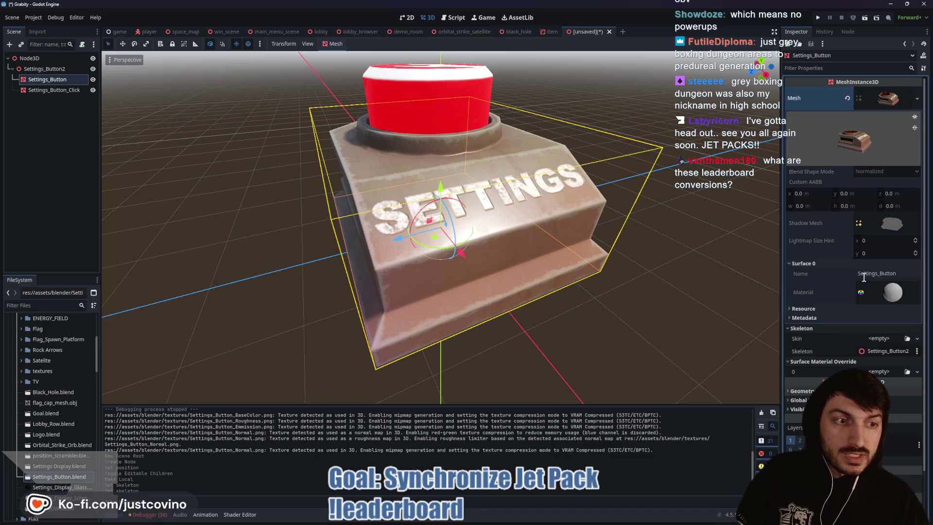
left_click(904, 316)
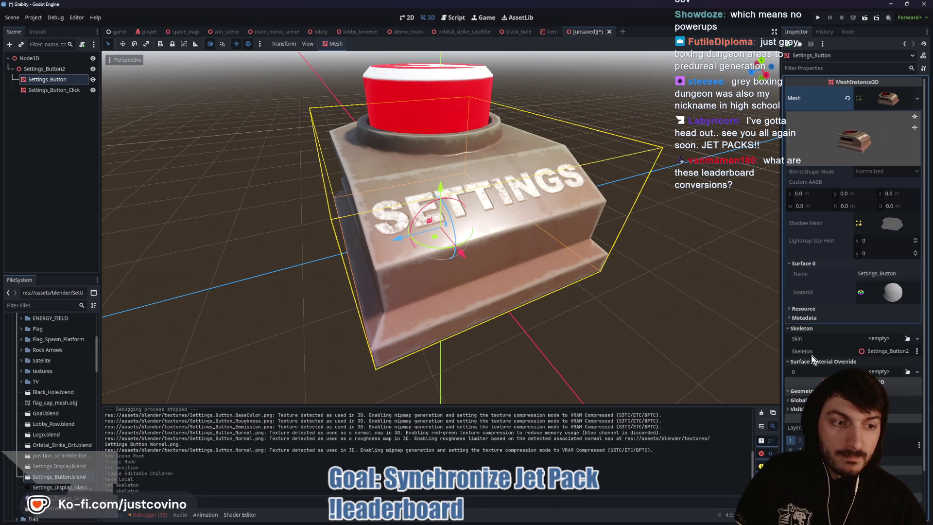
left_click(878, 372)
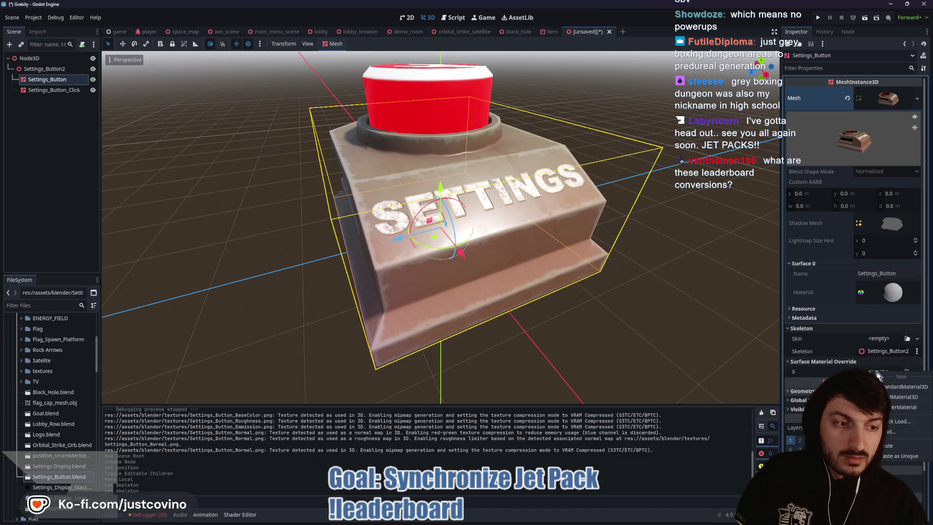
left_click(896, 447)
scroll(678, 324, "down", 3)
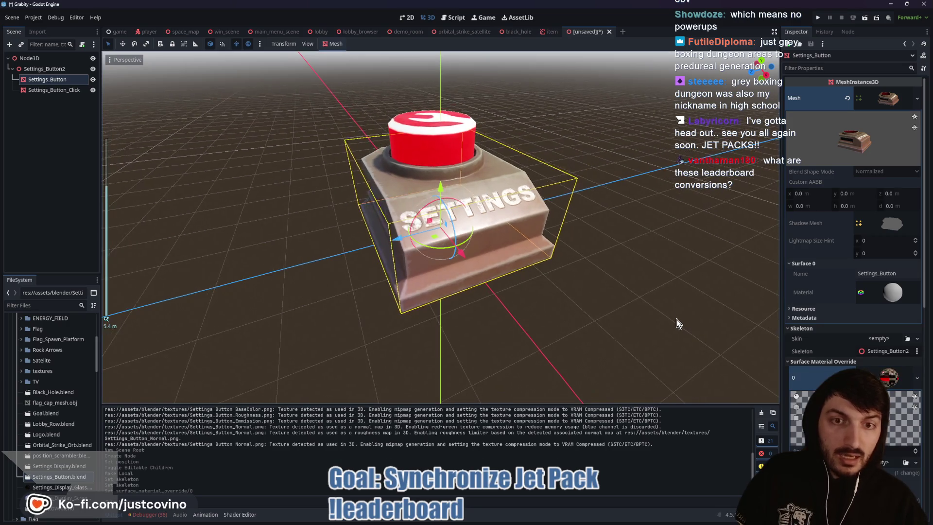
scroll(853, 243, "down", 4)
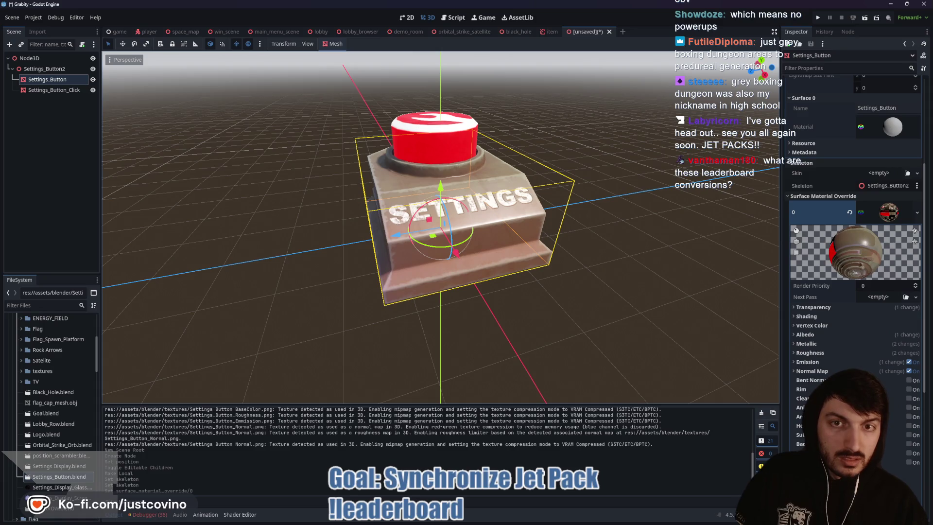
Step: Experiment with albedo texture and UV1 offset, scale 1.315, z 1.795 and triplanar, then turn triplanar off
left_click(817, 336)
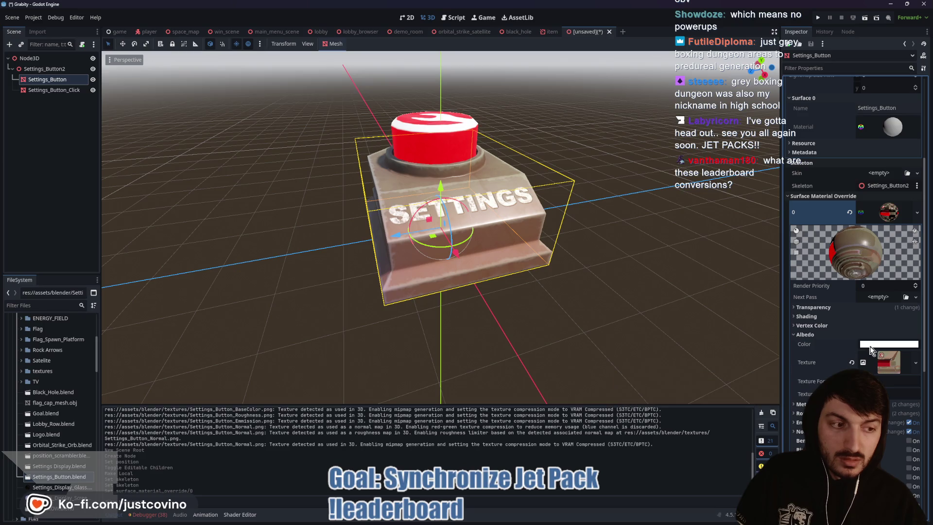
left_click(850, 363)
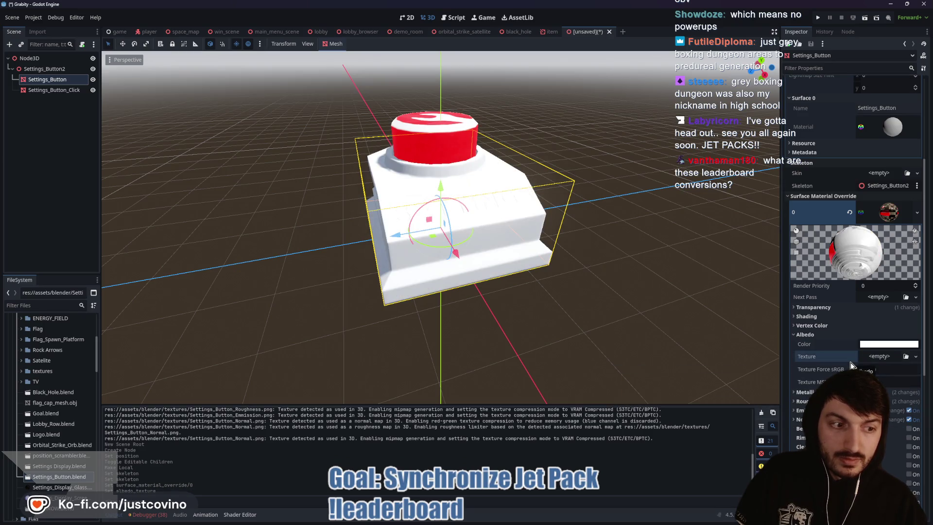
key("ctrl+z")
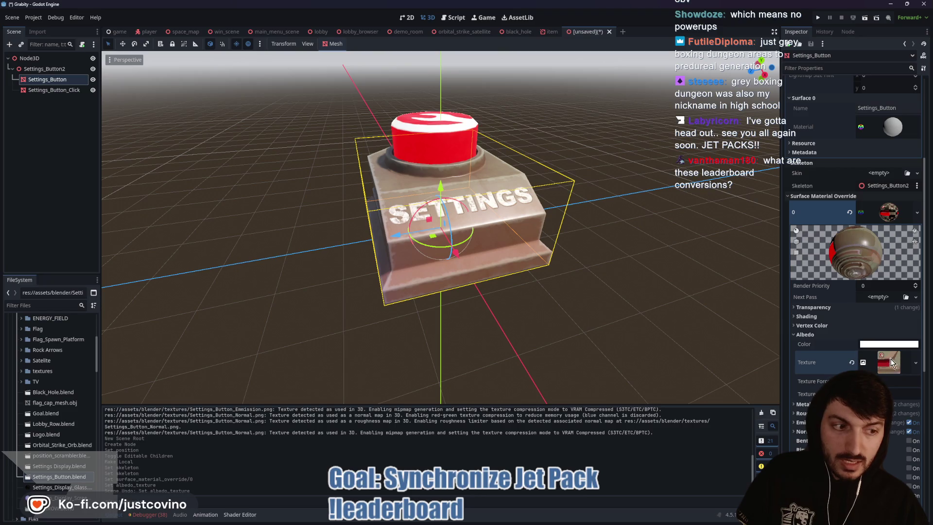
scroll(852, 360, "down", 5)
left_click(807, 367)
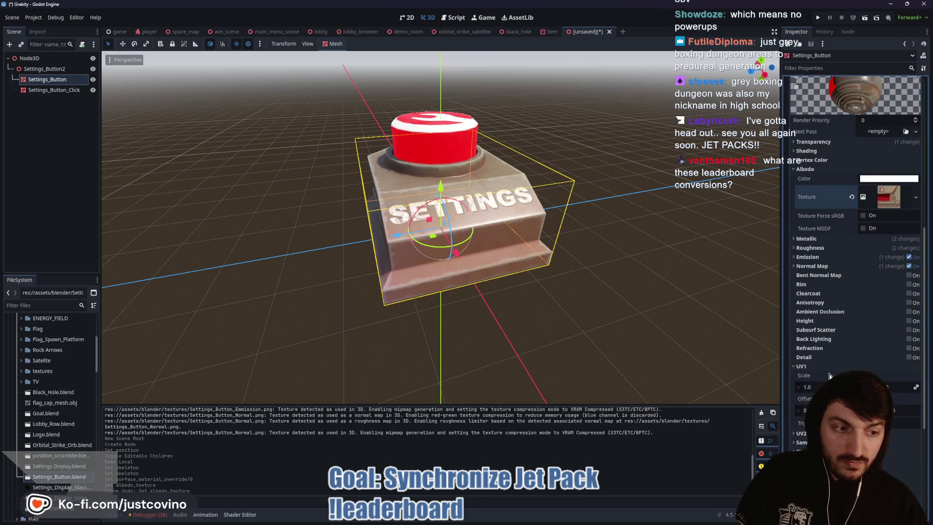
left_click_drag(806, 410, 894, 410)
left_click(916, 398)
mouse_move(807, 386)
left_mouse_down()
mouse_move(894, 387)
mouse_move(815, 387)
left_mouse_up()
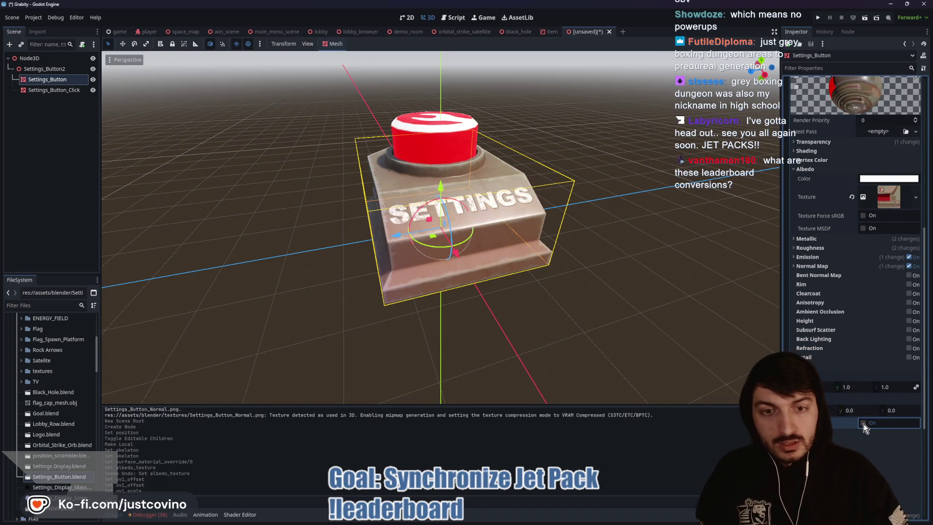
left_click(864, 423)
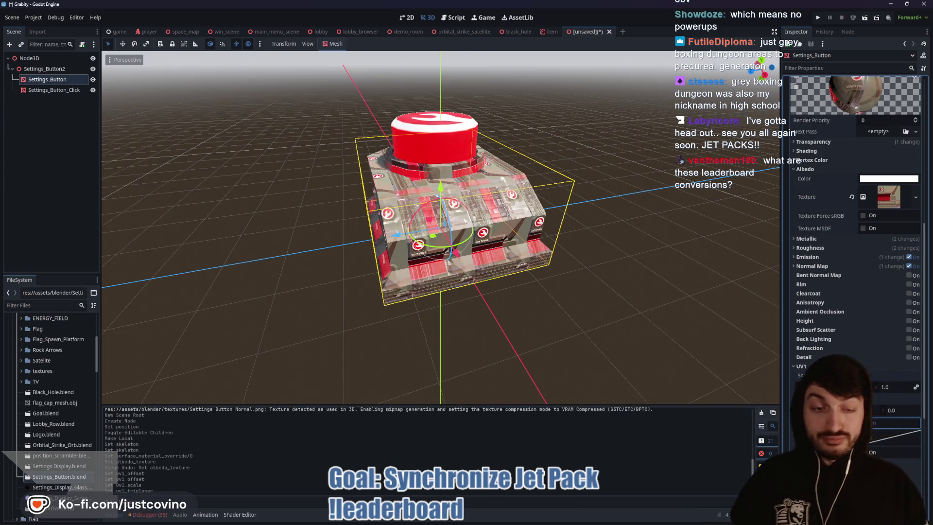
mouse_move(884, 386)
left_mouse_down()
mouse_move(899, 387)
mouse_move(870, 387)
mouse_move(882, 387)
left_mouse_up()
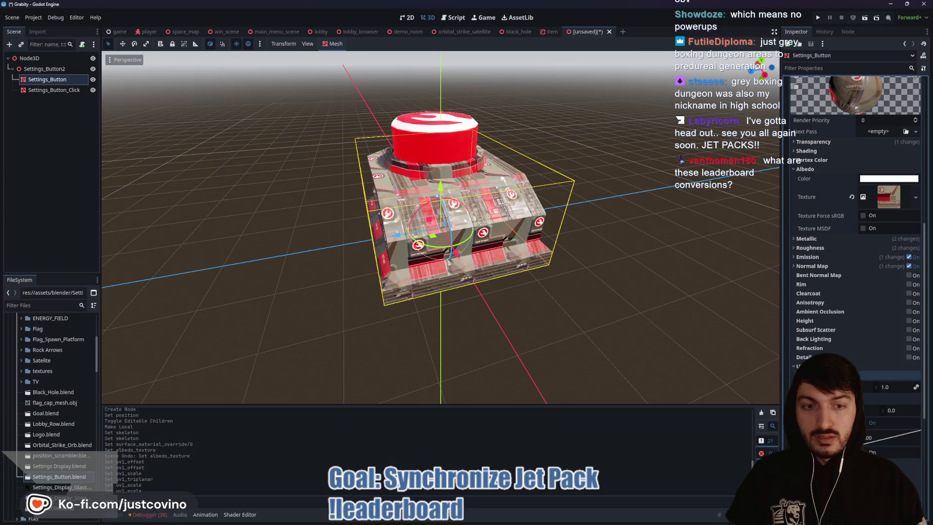
left_click(865, 423)
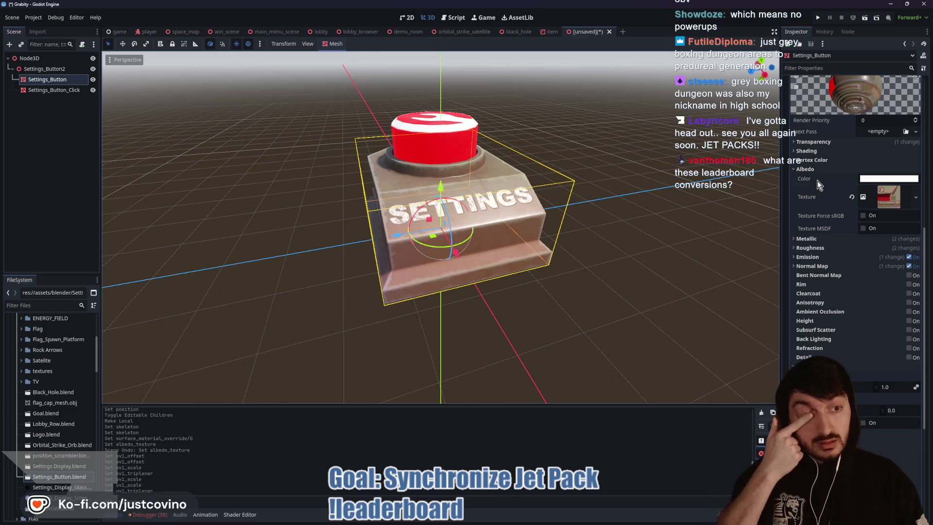
Step: Set the albedo colour to a brown sampled from the button and clear the albedo texture
left_click(851, 198)
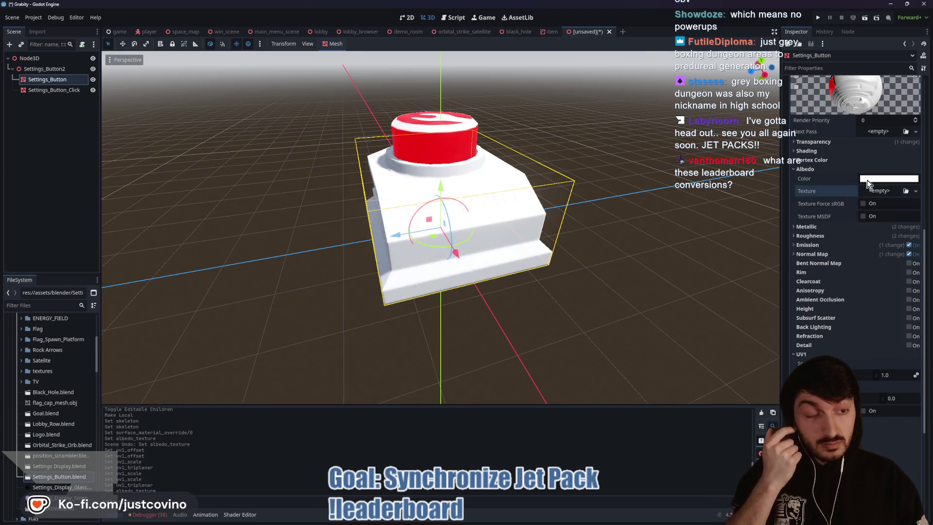
left_click(868, 179)
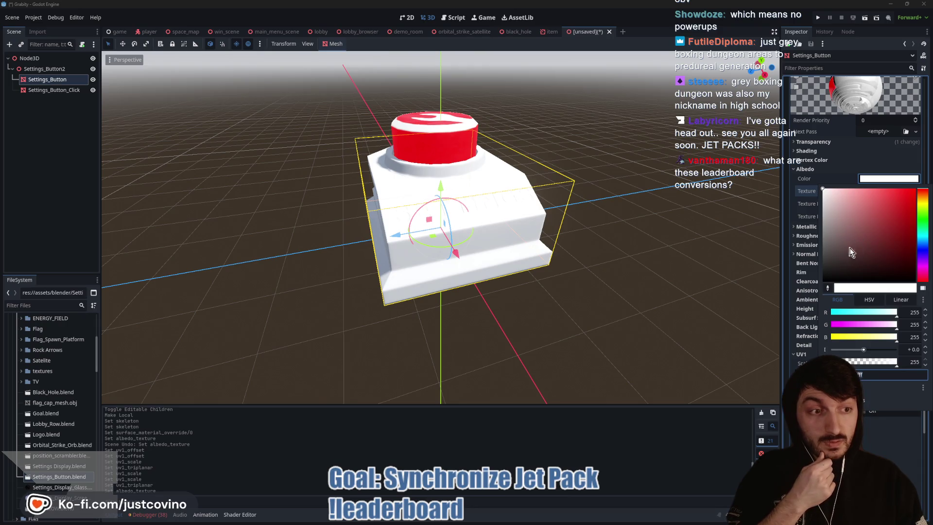
left_click(859, 182)
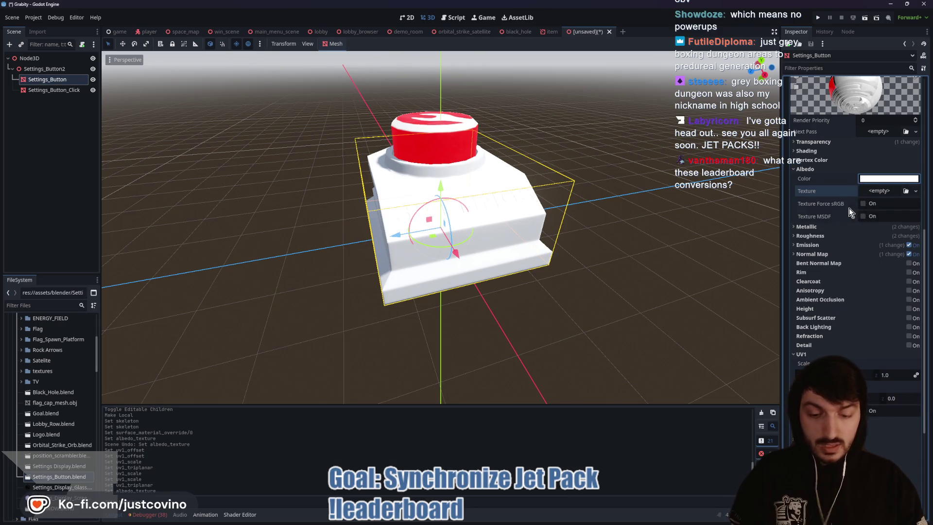
key("ctrl+z")
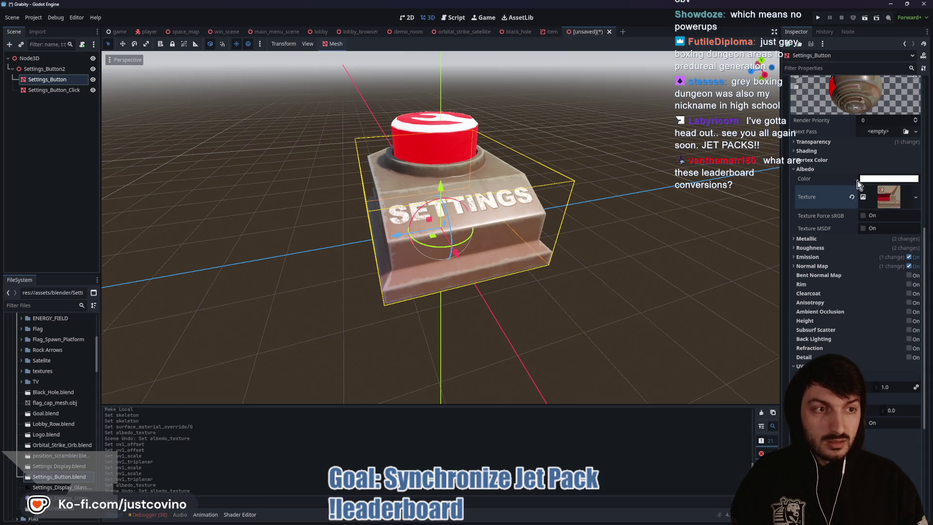
left_click(859, 181)
left_click(828, 288)
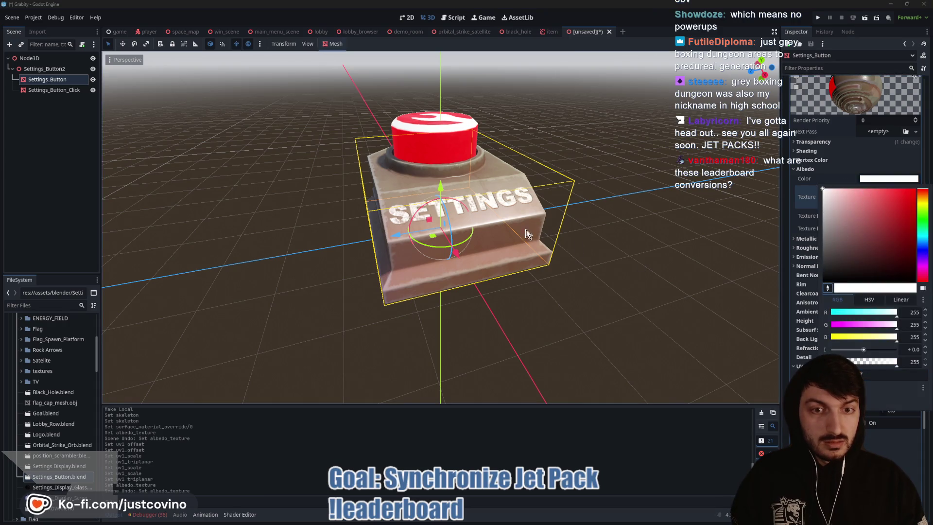
left_click(503, 242)
left_click(887, 183)
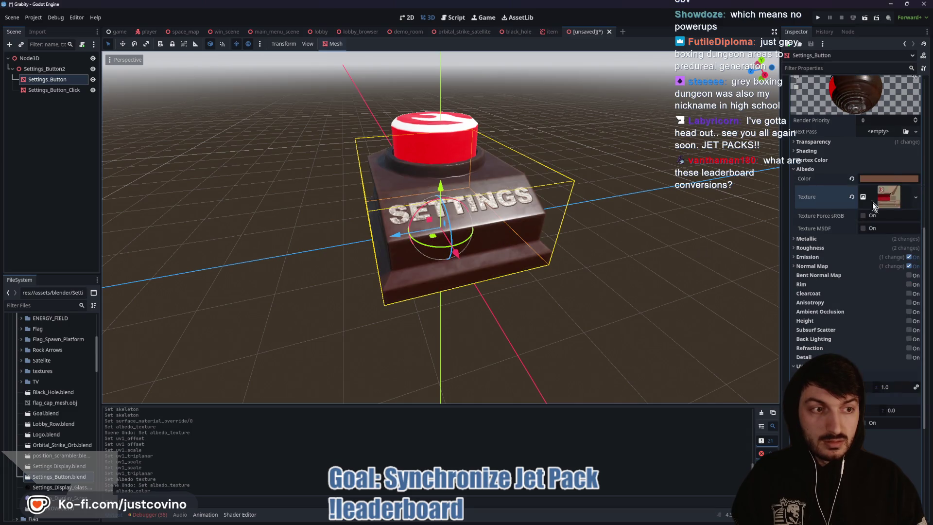
left_click(851, 197)
Step: Clear the emission texture so the lettering stops glowing
mouse_move(629, 252)
left_mouse_down()
mouse_move(614, 261)
mouse_move(526, 253)
mouse_move(631, 253)
left_mouse_up()
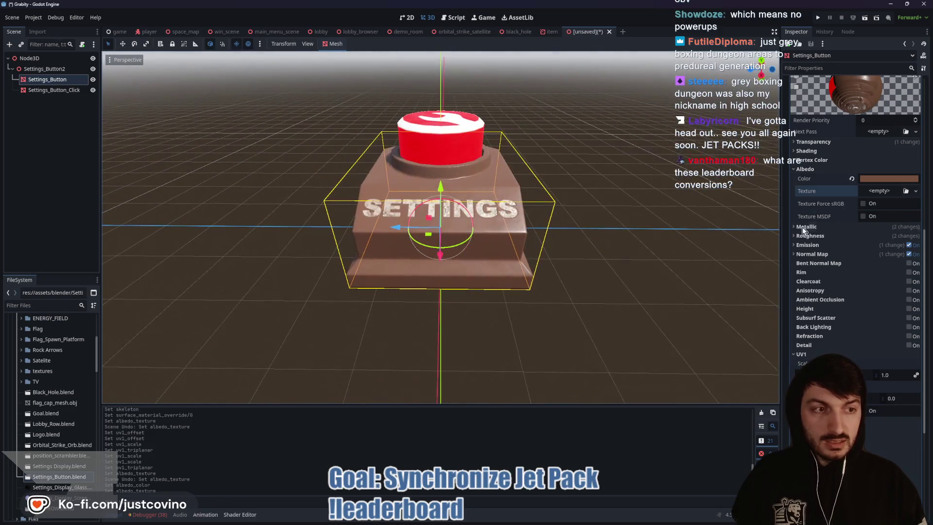
left_click_drag(561, 269, 626, 257)
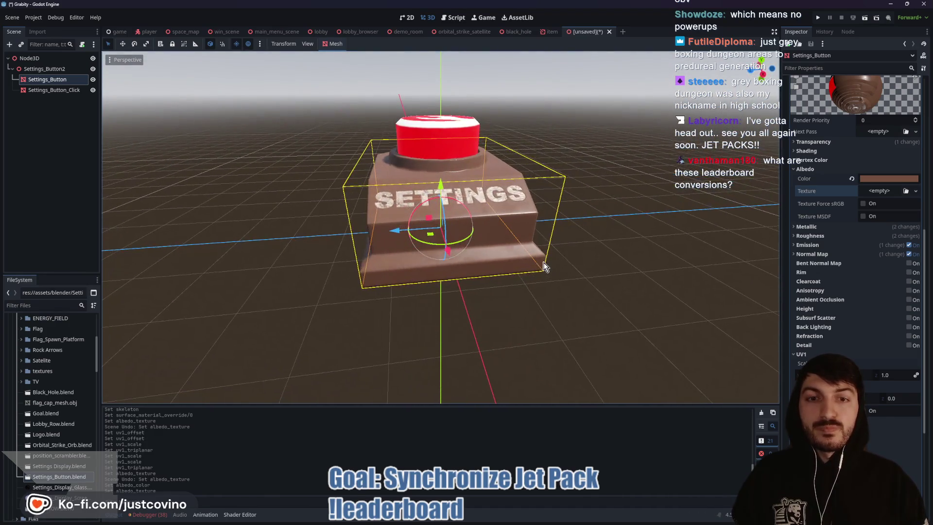
left_click(832, 245)
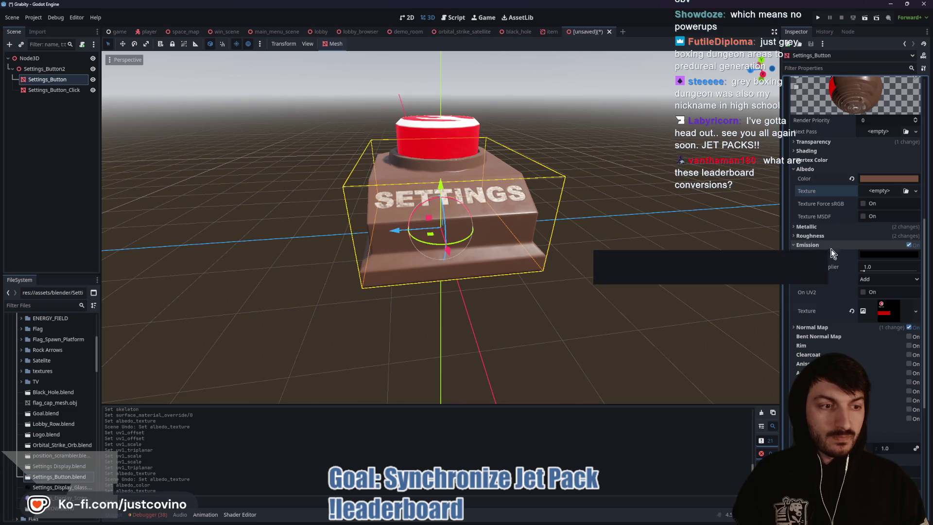
left_click(851, 311)
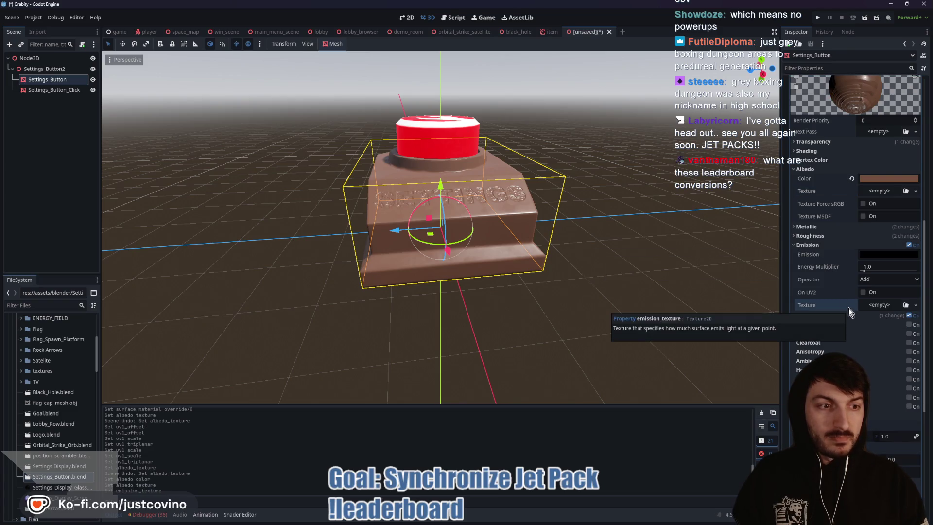
Step: Try clearing the roughness texture, restore it, and clear the normal map texture
left_click(810, 236)
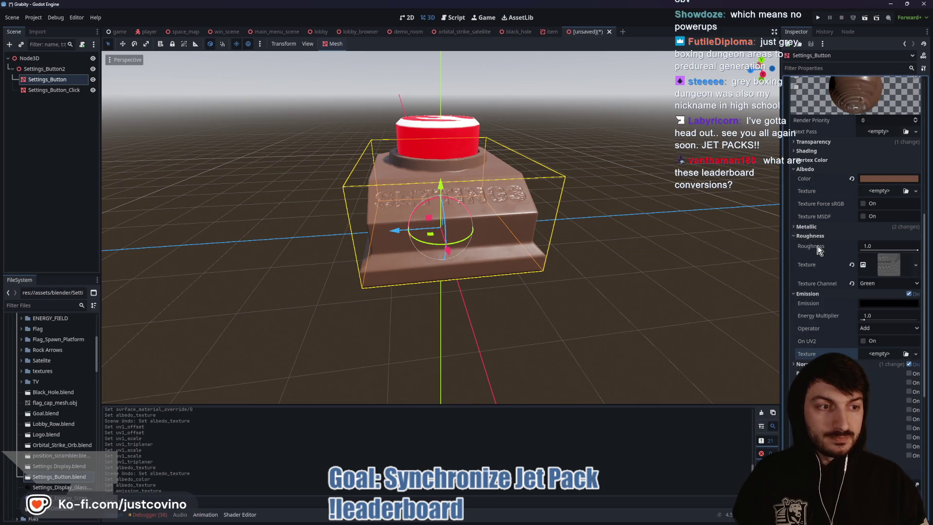
left_click(851, 264)
key("ctrl+z")
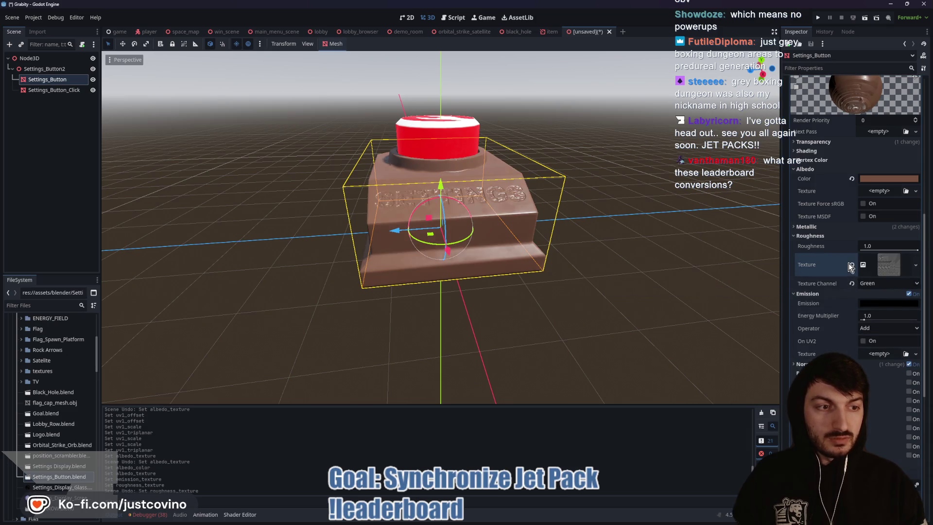
left_click(807, 227)
scroll(821, 248, "down", 3)
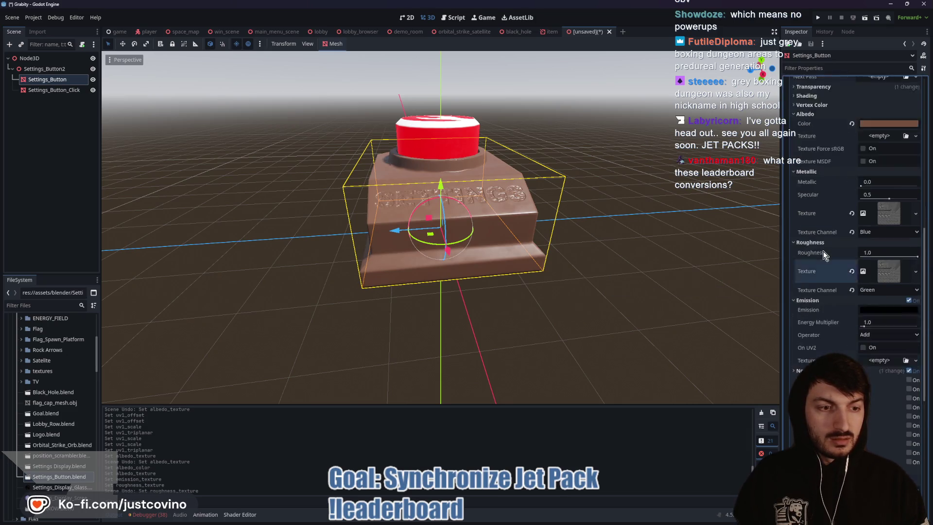
left_click(813, 315)
left_click(851, 344)
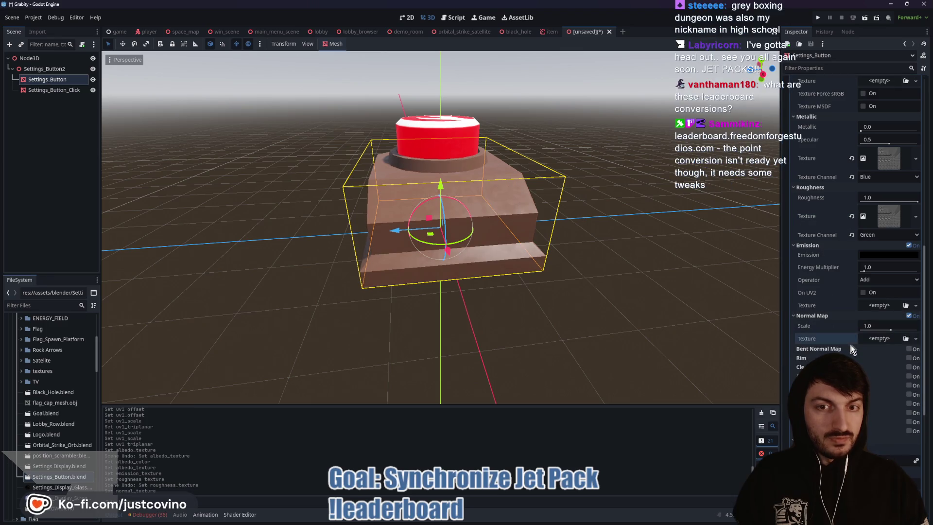
Step: Clear the roughness texture and orbit the viewport to check the plainer button base
mouse_move(615, 307)
left_mouse_down()
mouse_move(622, 326)
mouse_move(581, 331)
mouse_move(553, 308)
mouse_move(629, 322)
left_mouse_up()
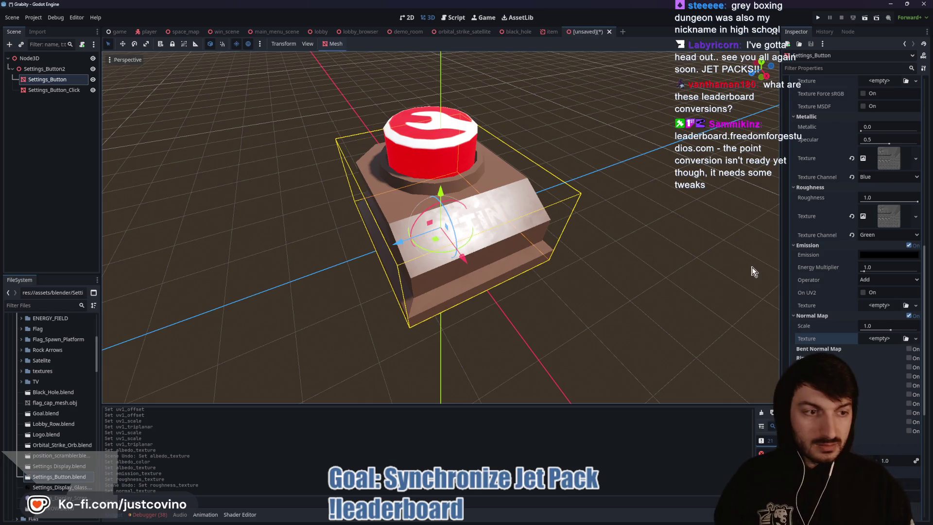
scroll(520, 295, "up", 5)
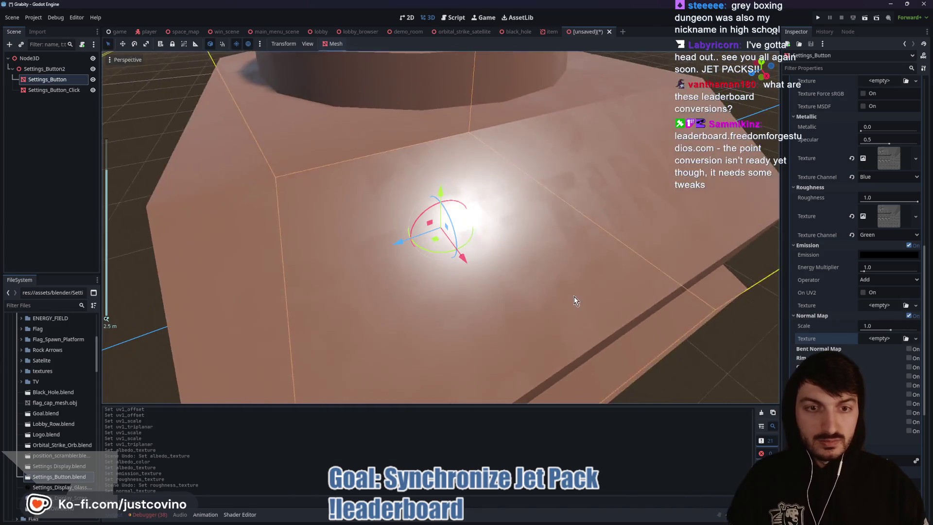
scroll(624, 308, "down", 4)
mouse_move(663, 269)
left_mouse_down()
mouse_move(608, 273)
mouse_move(619, 273)
left_mouse_up()
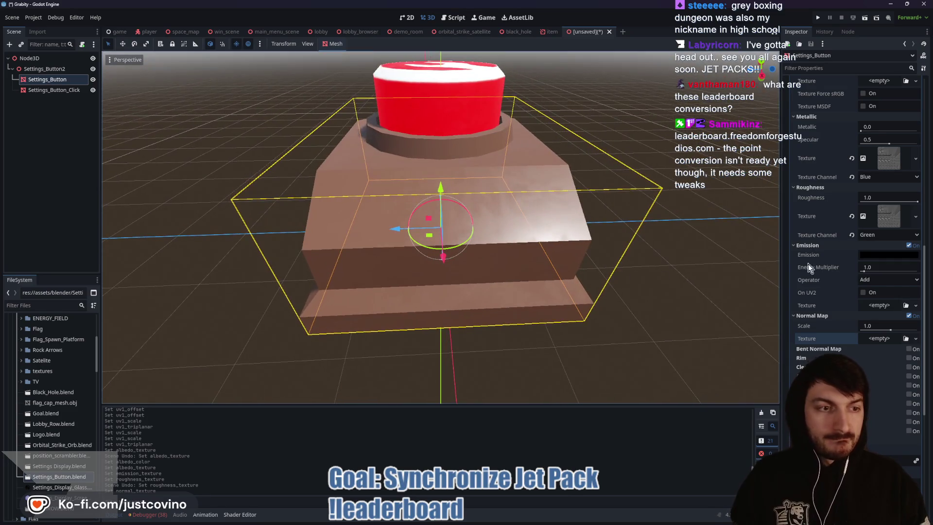
left_click(851, 214)
mouse_move(646, 284)
left_mouse_down()
mouse_move(614, 294)
mouse_move(535, 277)
mouse_move(681, 264)
mouse_move(642, 287)
mouse_move(506, 287)
mouse_move(594, 290)
left_mouse_up()
scroll(642, 287, "down", 3)
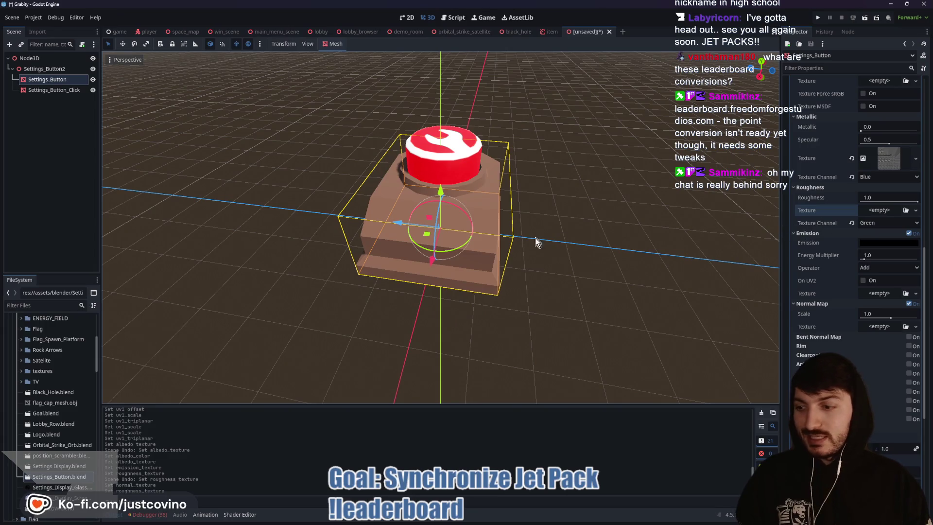
Step: On Settings_Button_Click's cap mesh, assign an existing material as Surface Material Override 0
left_click(59, 88)
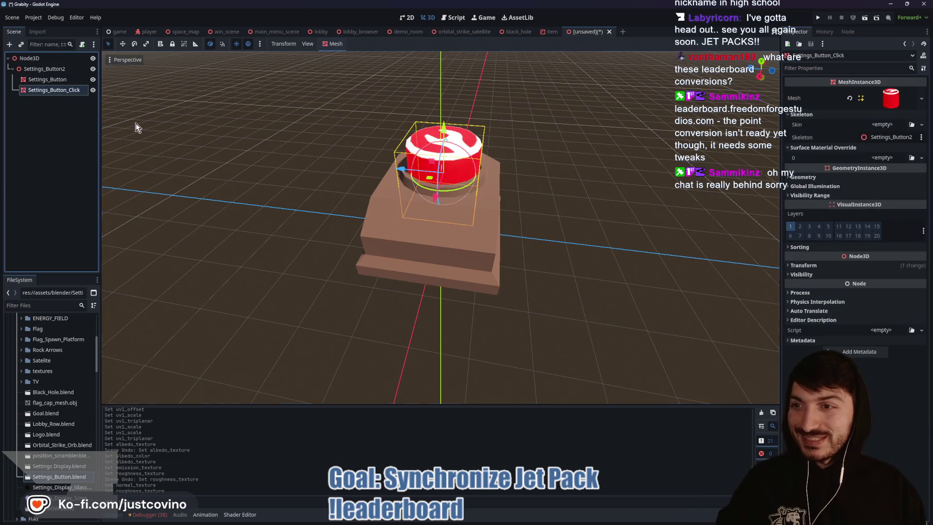
left_click(875, 100)
left_click(860, 264)
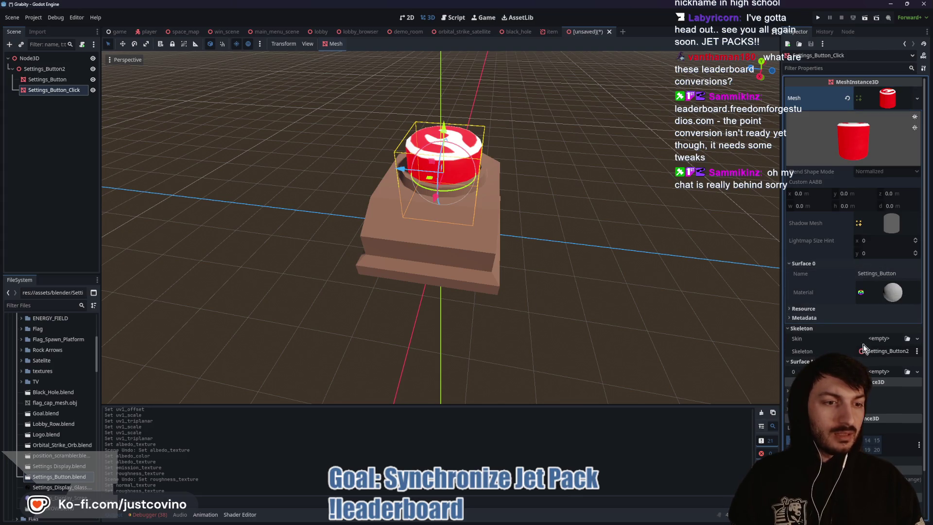
left_click(882, 372)
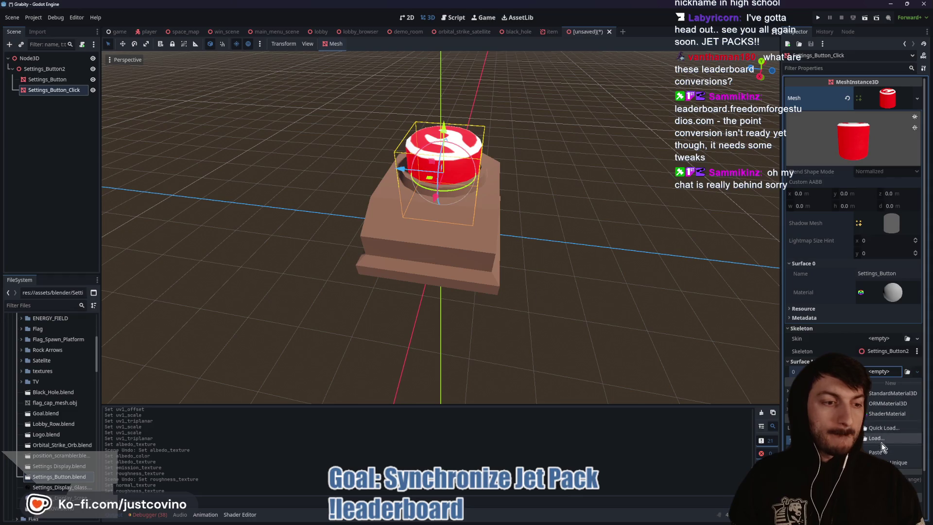
left_click(885, 391)
left_click(886, 385)
scroll(816, 304, "down", 5)
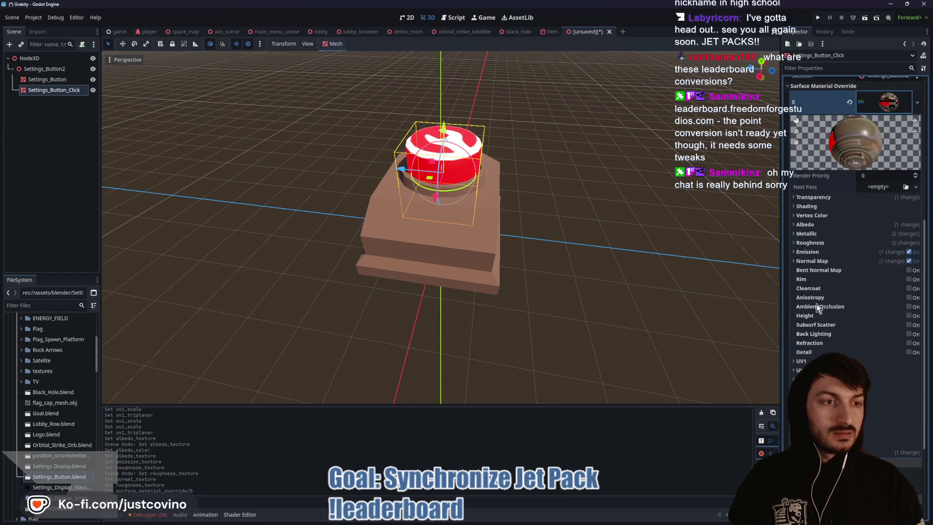
Step: Set the override material's Albedo Color to red
left_click(812, 225)
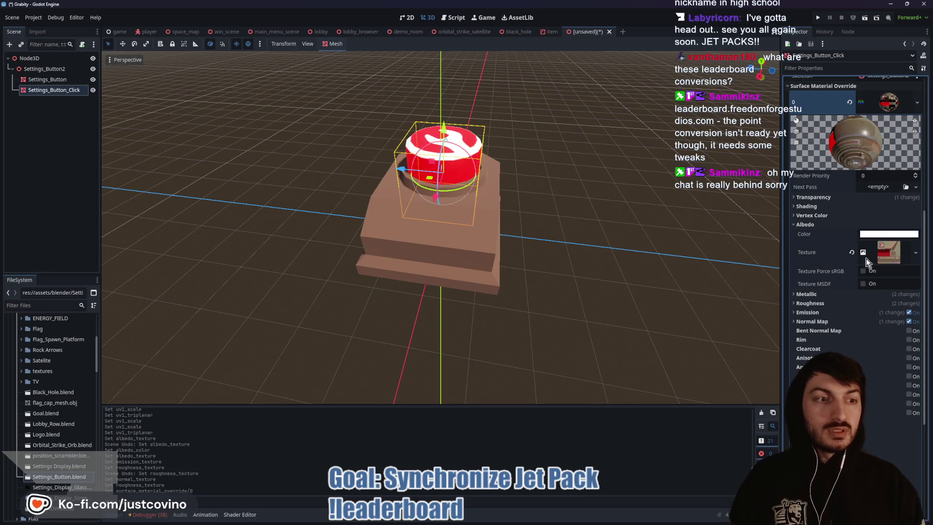
left_click(872, 234)
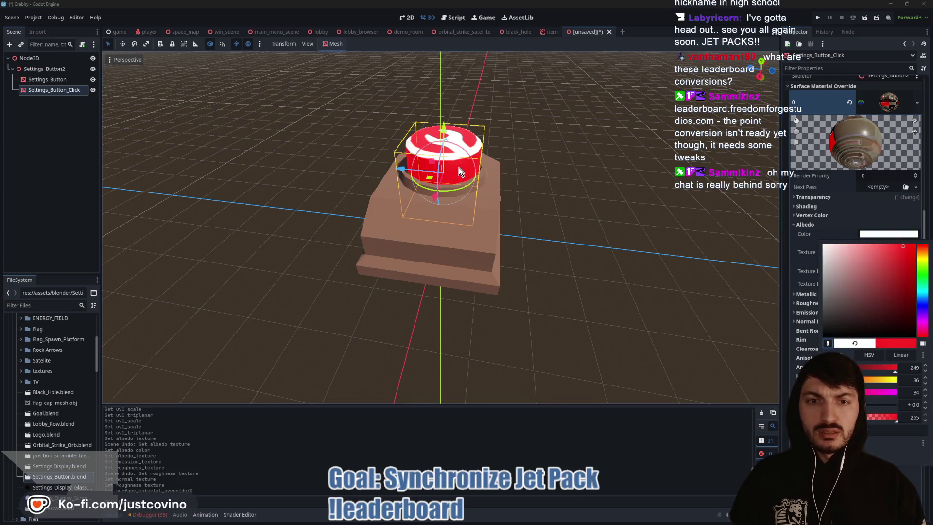
key("Escape")
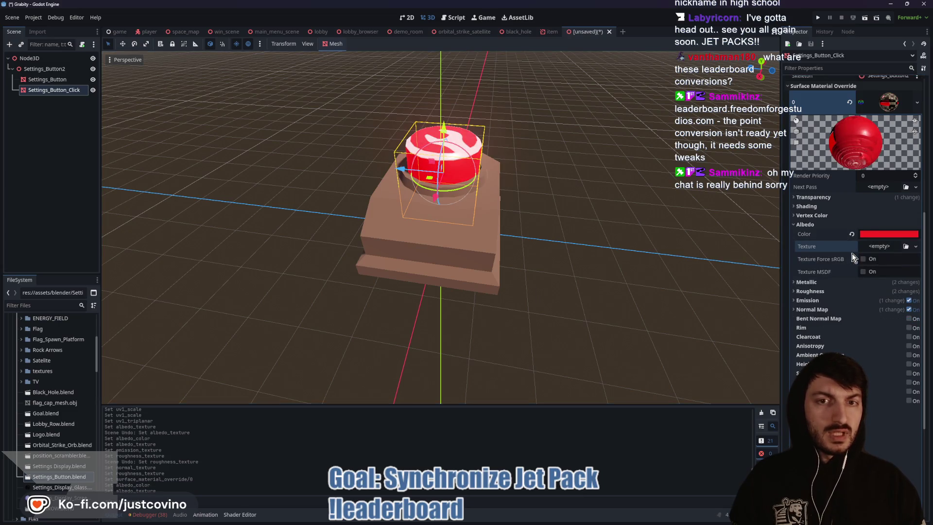
Step: Remove the logo emission and roughness textures from the cap material, checking the red button
left_click(826, 300)
left_click(863, 366)
mouse_move(627, 340)
left_mouse_down()
mouse_move(628, 286)
mouse_move(661, 244)
left_mouse_up()
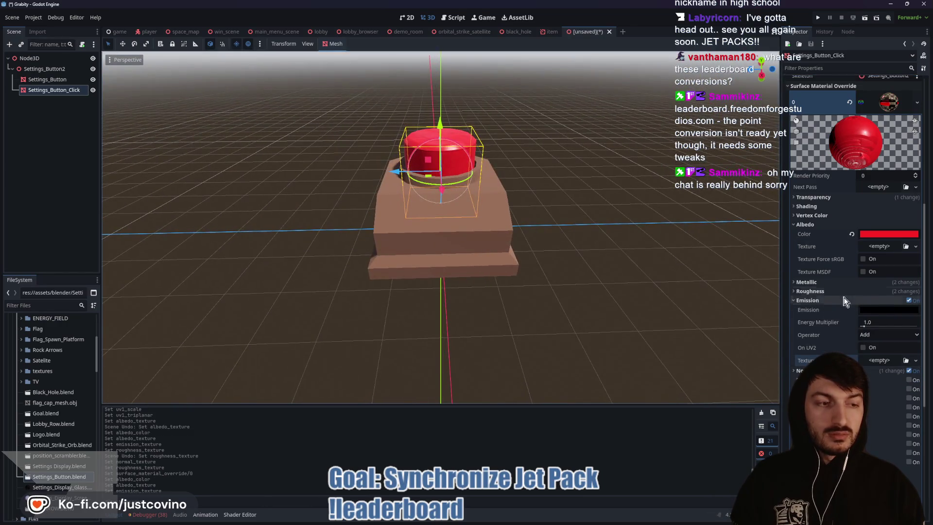
left_click(819, 292)
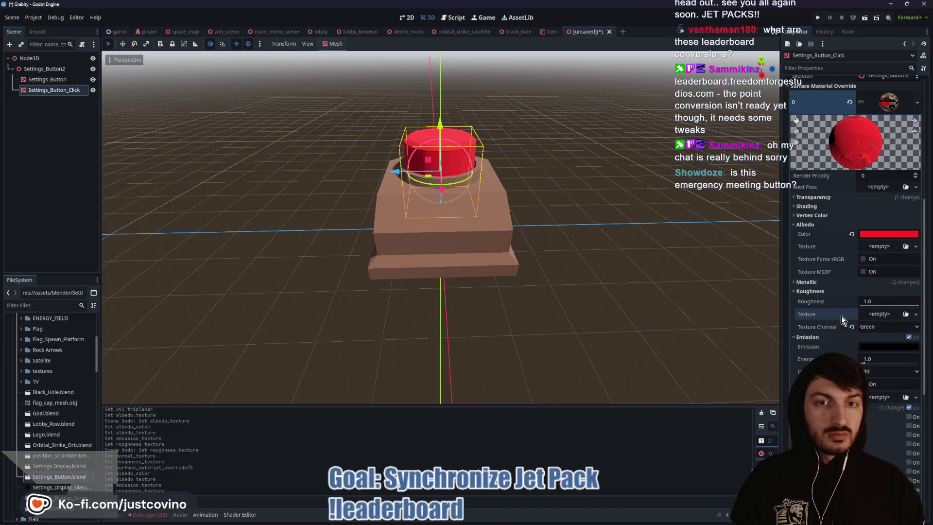
left_click_drag(641, 304, 567, 290)
left_click(543, 287)
left_click_drag(498, 298, 587, 298)
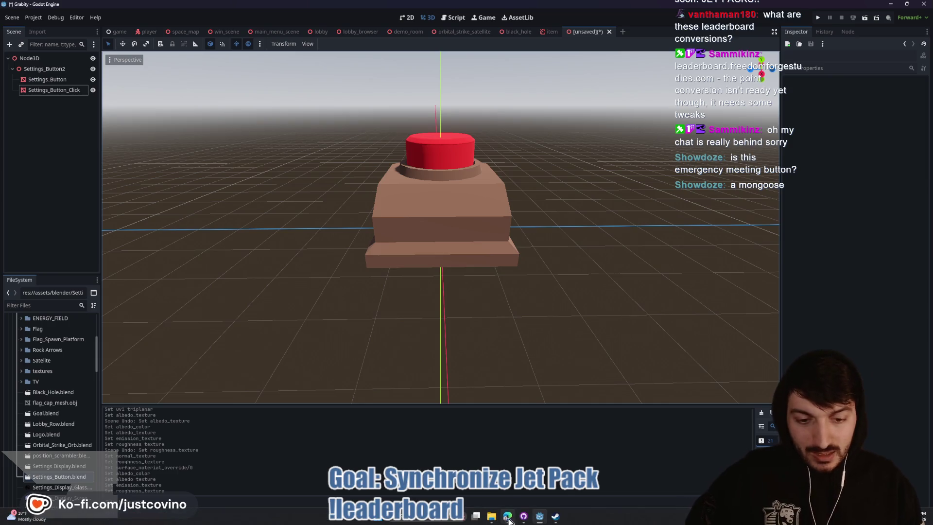
left_click(507, 521)
Step: Open the 3D Art card's page on the Notion ToDo board
left_click(304, 44)
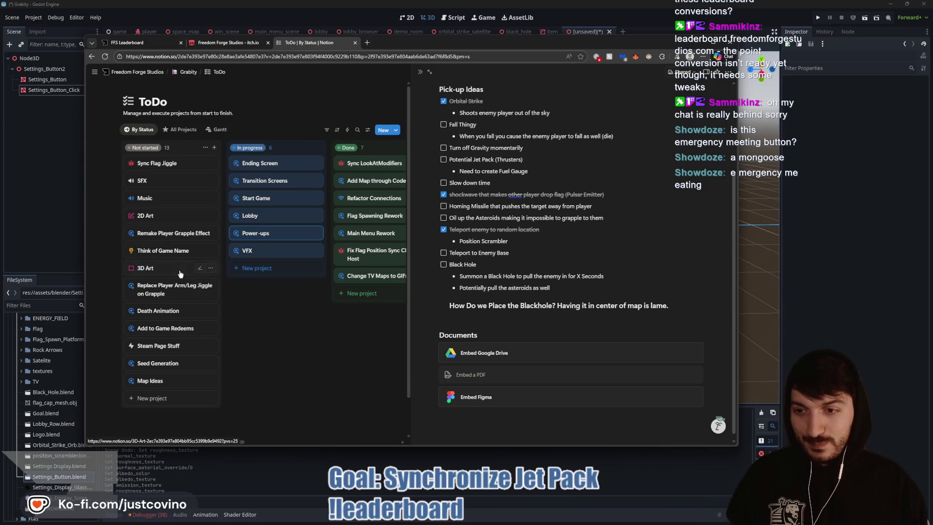
left_click(213, 268)
scroll(505, 286, "down", 3)
scroll(517, 292, "down", 1)
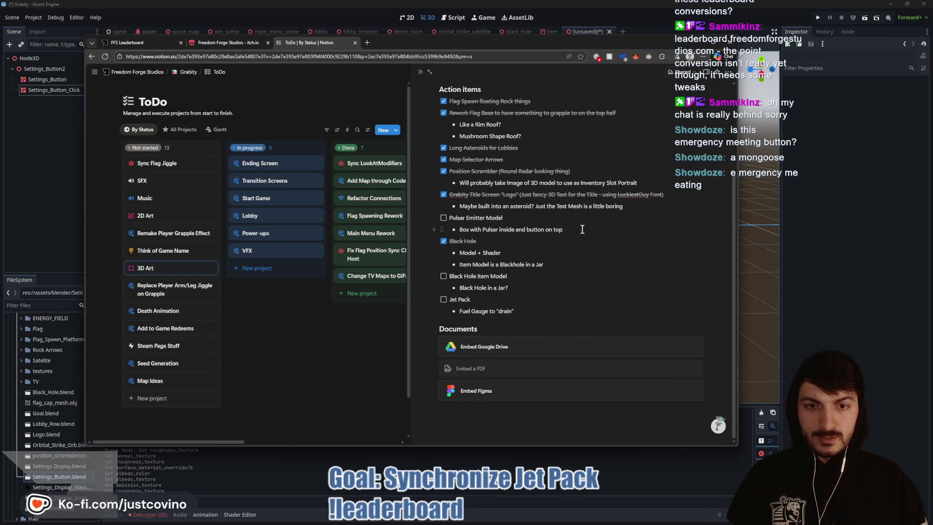
Step: Add to-do 'Return to Menu Button for End Screen' with nested bullet 'Retexture and re-use Settings Button'
left_click(537, 316)
key("Return")
type("- []")
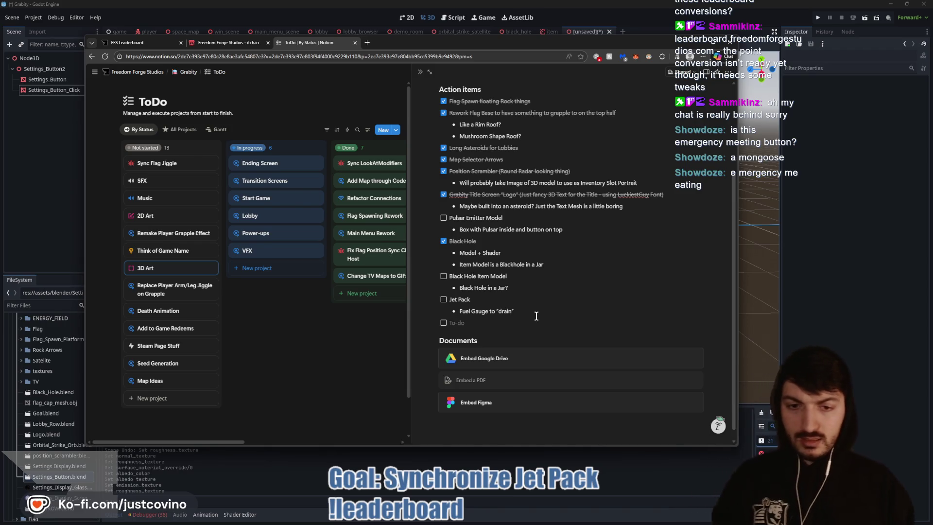
type(" R")
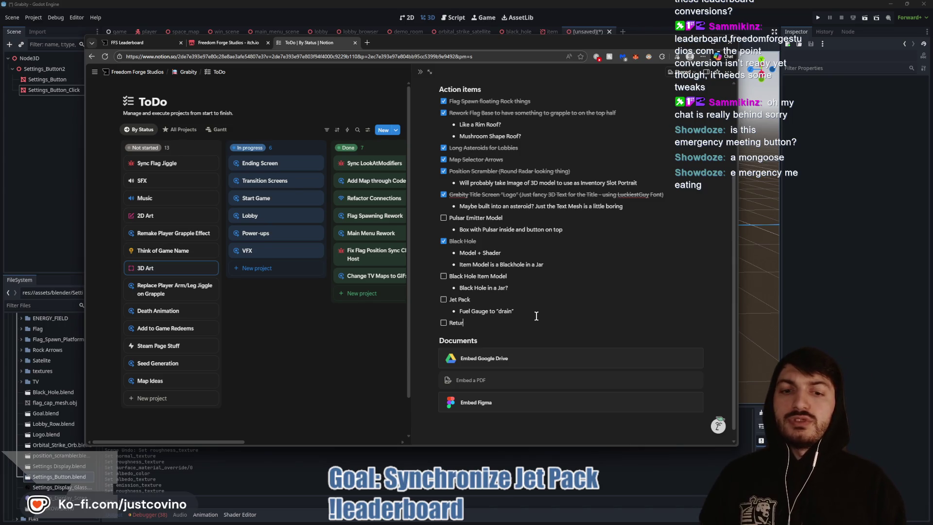
type("Menu Button for End Screen")
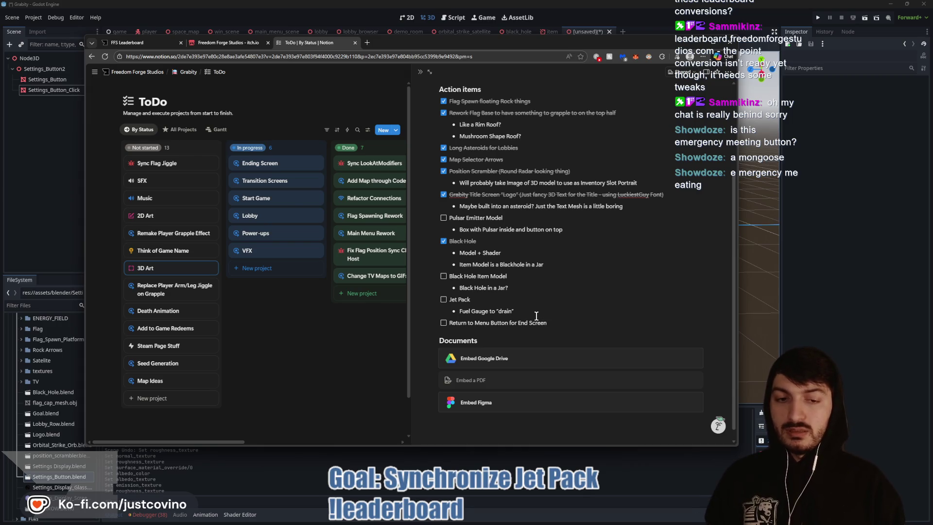
key("Return")
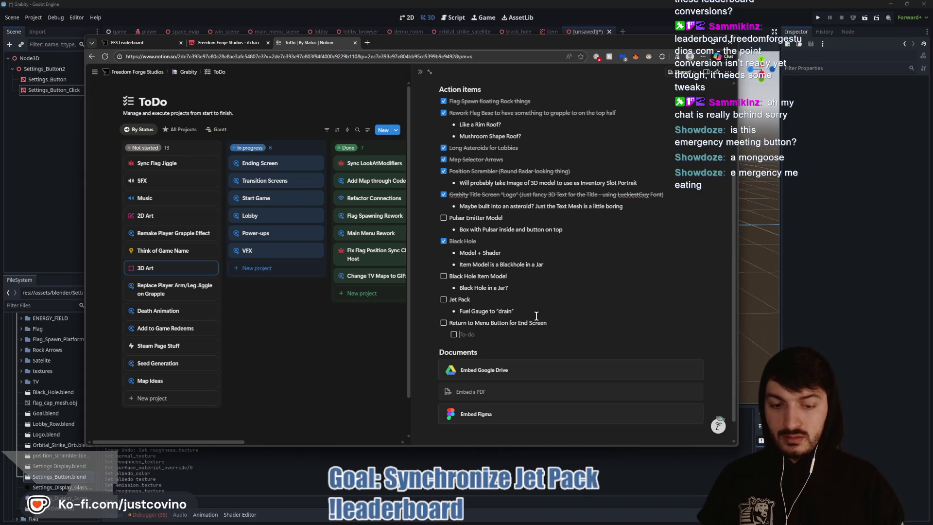
key("BackSpace")
type("Retexture Settings Button")
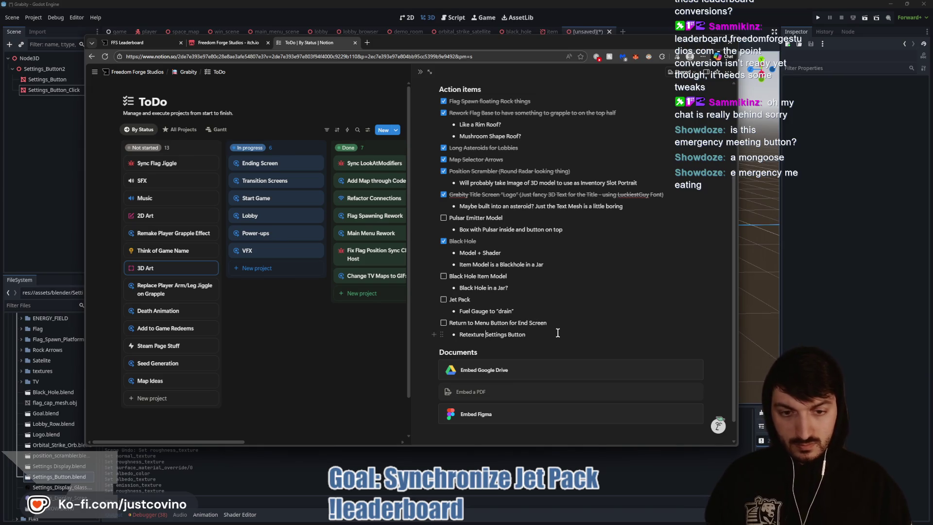
type("and re-use")
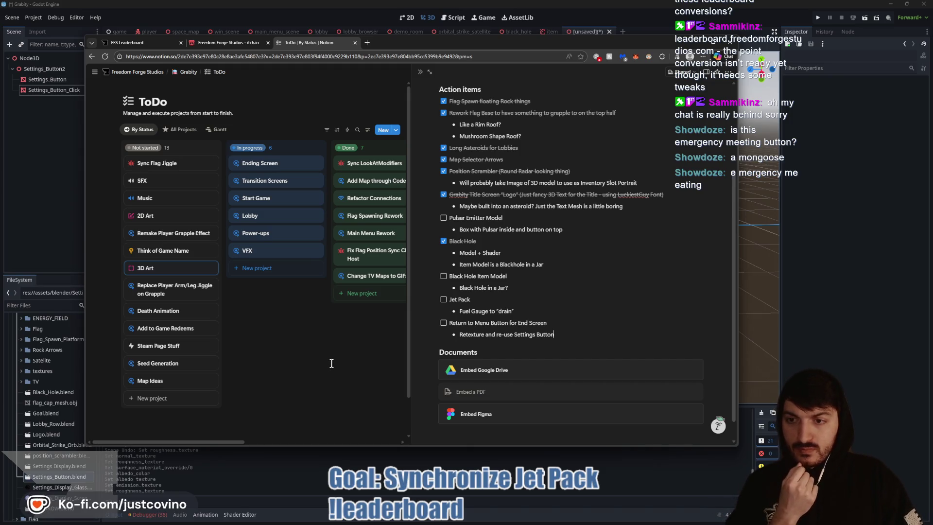
left_click(329, 367)
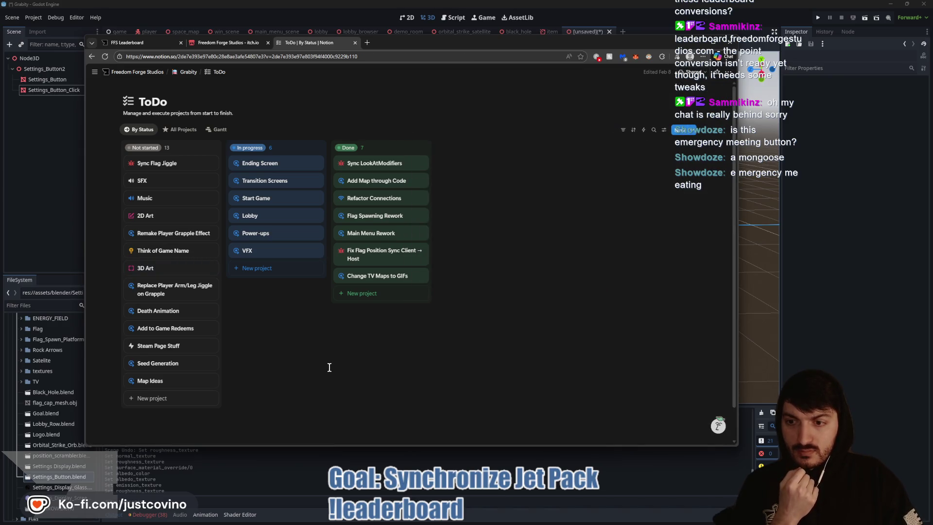
Step: Back in Godot, close the unsaved red button scene without saving
left_click(386, 458)
mouse_move(316, 323)
left_mouse_down()
mouse_move(353, 275)
mouse_move(220, 262)
mouse_move(624, 60)
left_mouse_up()
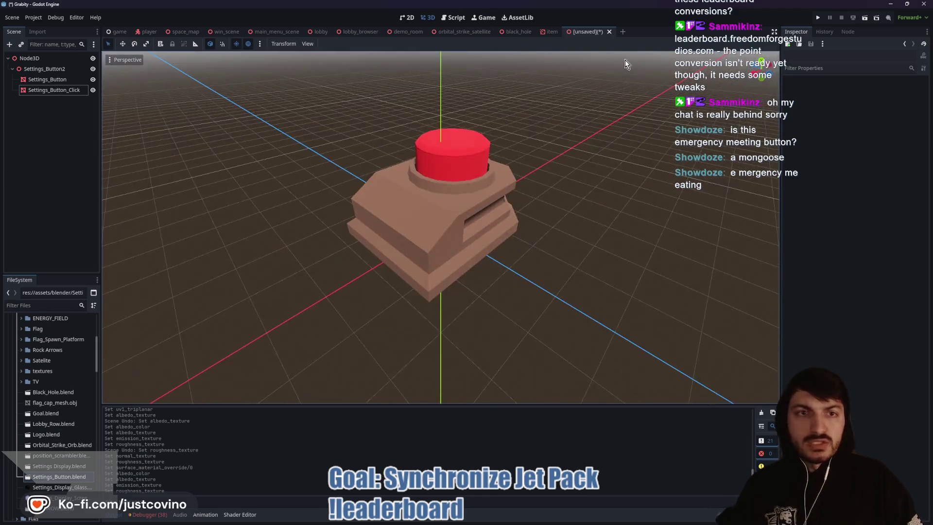
left_click(610, 32)
left_click(498, 278)
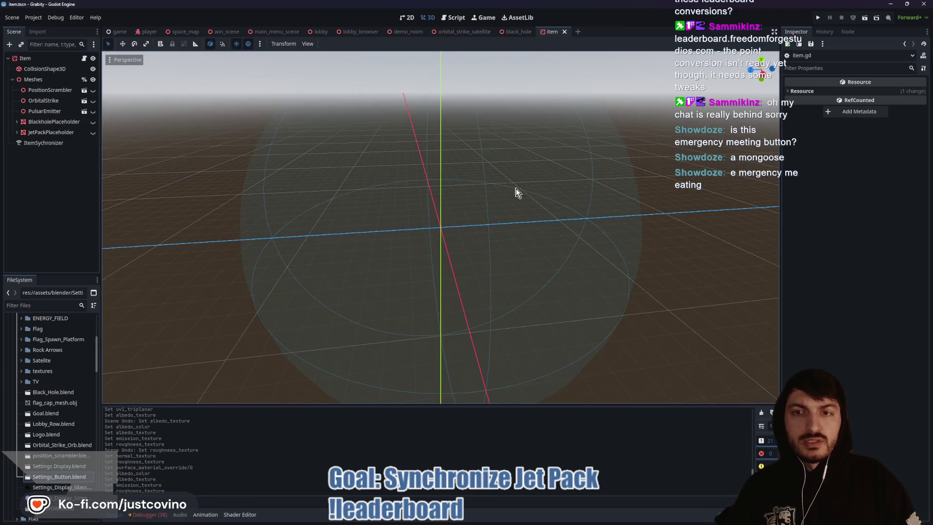
Step: Go through the win_scene and main_menu_scene tabs to space_map and open its map.gd script
left_click(227, 33)
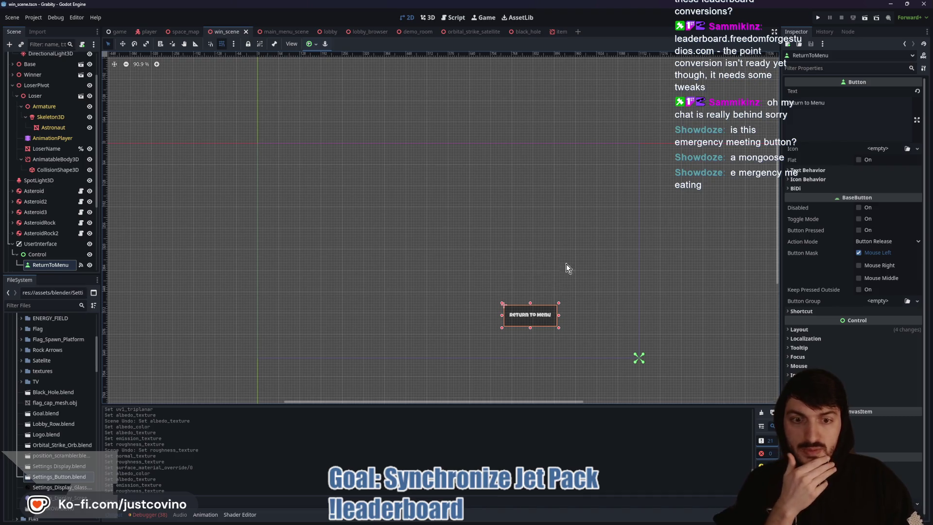
left_click(288, 32)
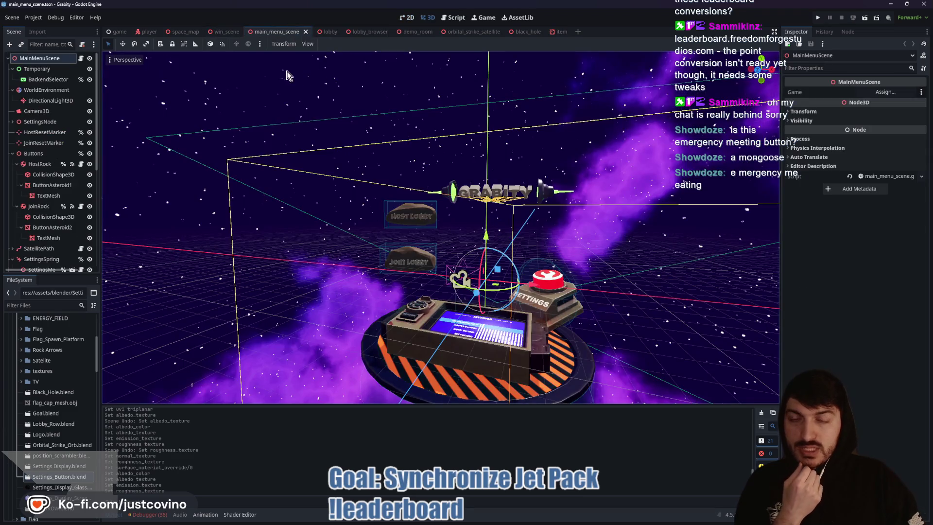
left_click(179, 32)
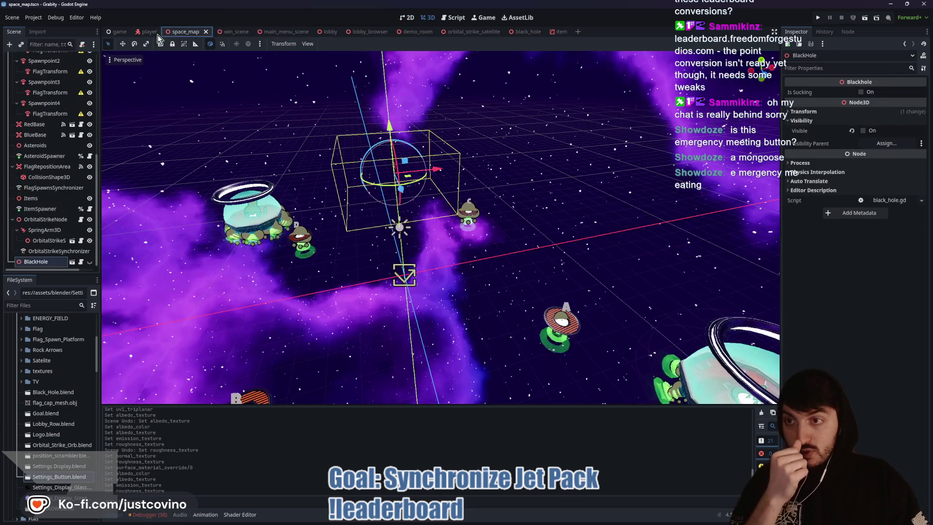
scroll(63, 115, "up", 5)
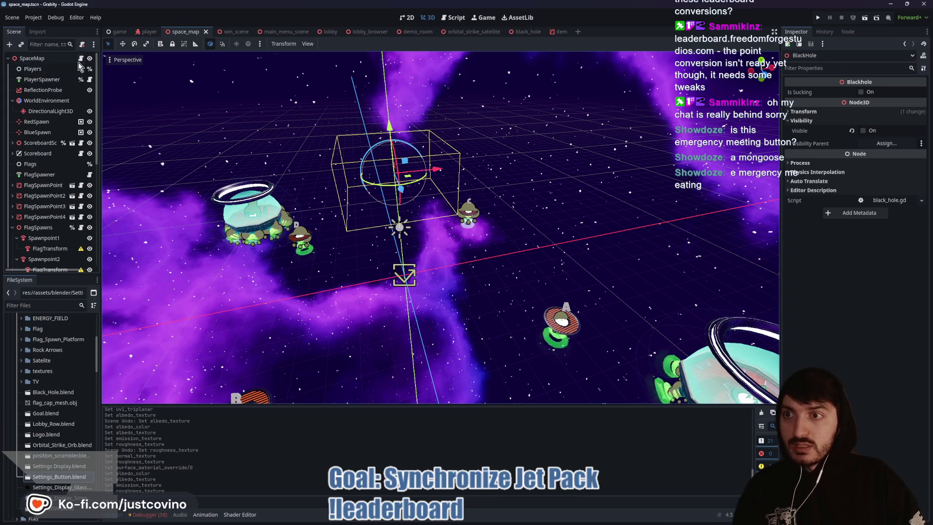
left_click(80, 57)
scroll(354, 188, "down", 10)
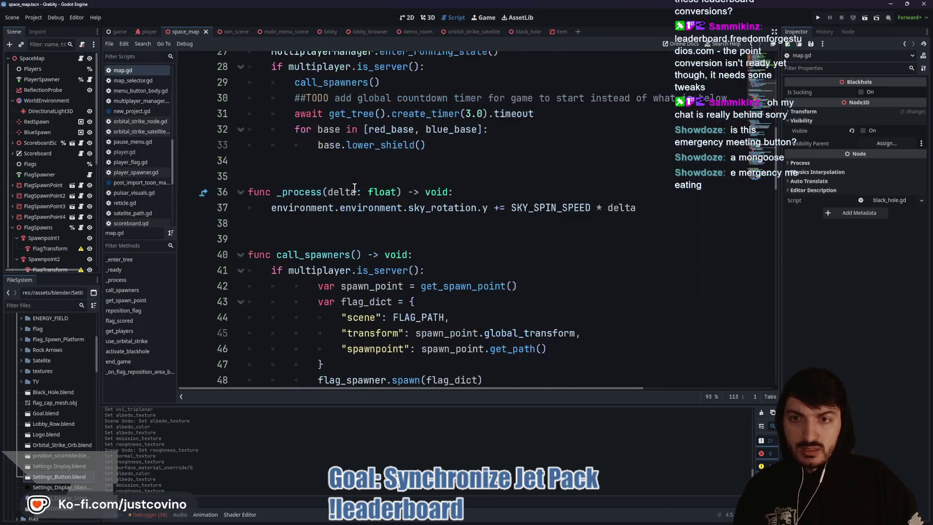
Step: Read through map.gd's end-game code and select the game_ended signal name on line 110
scroll(353, 188, "down", 8)
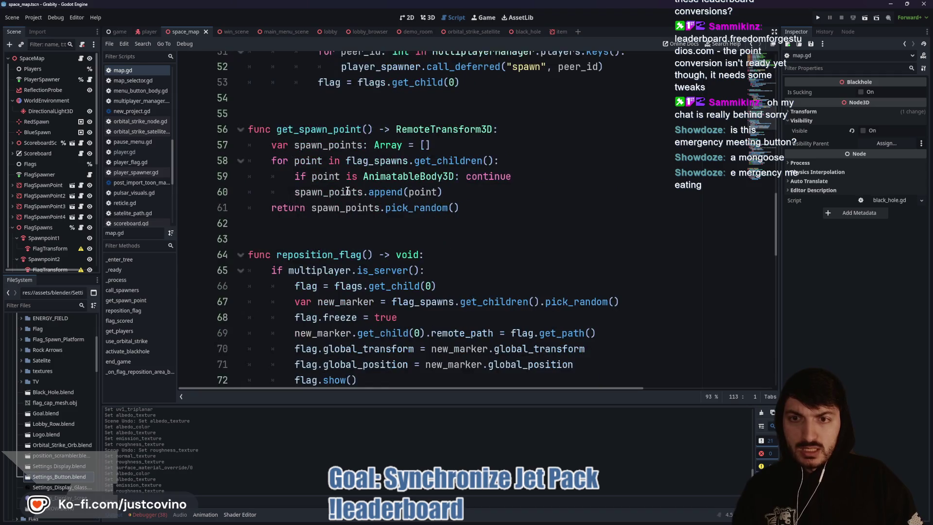
scroll(348, 191, "down", 6)
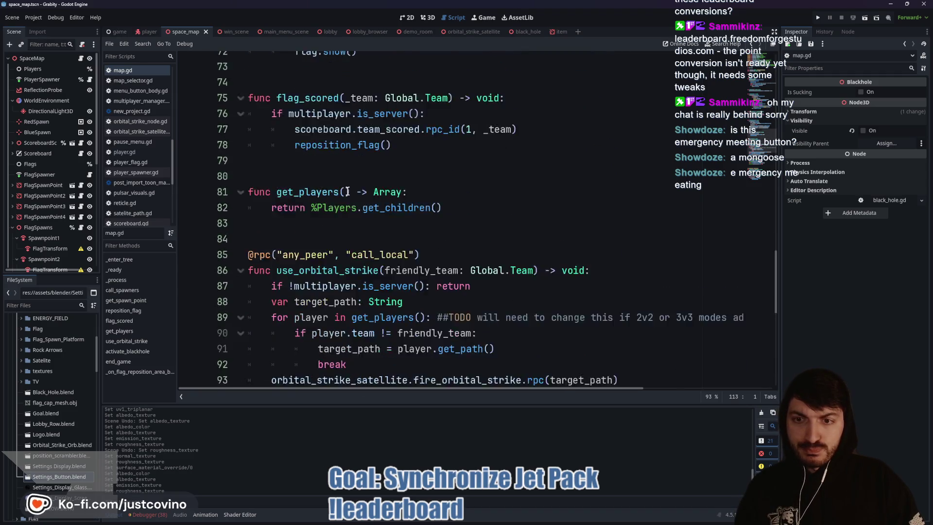
double_click(341, 100)
scroll(379, 165, "down", 8)
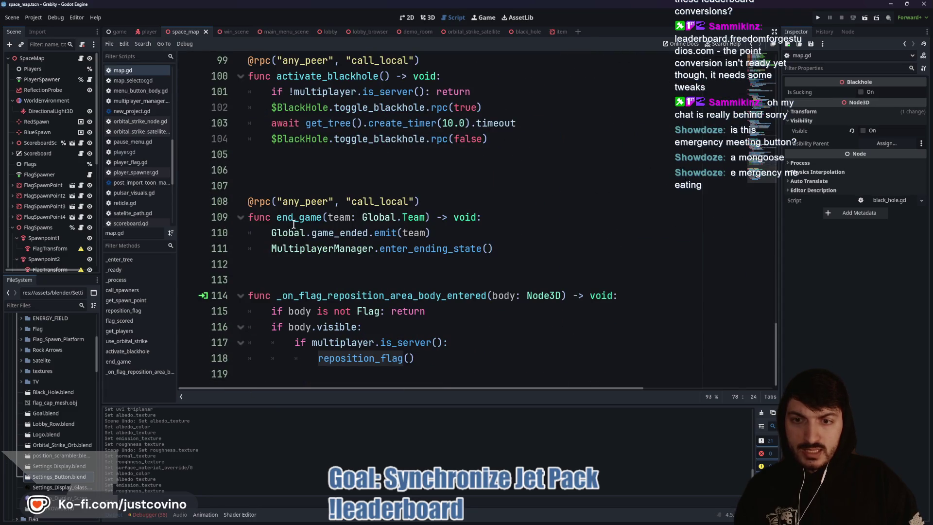
double_click(358, 233)
double_click(383, 233)
double_click(402, 252)
left_click(410, 267)
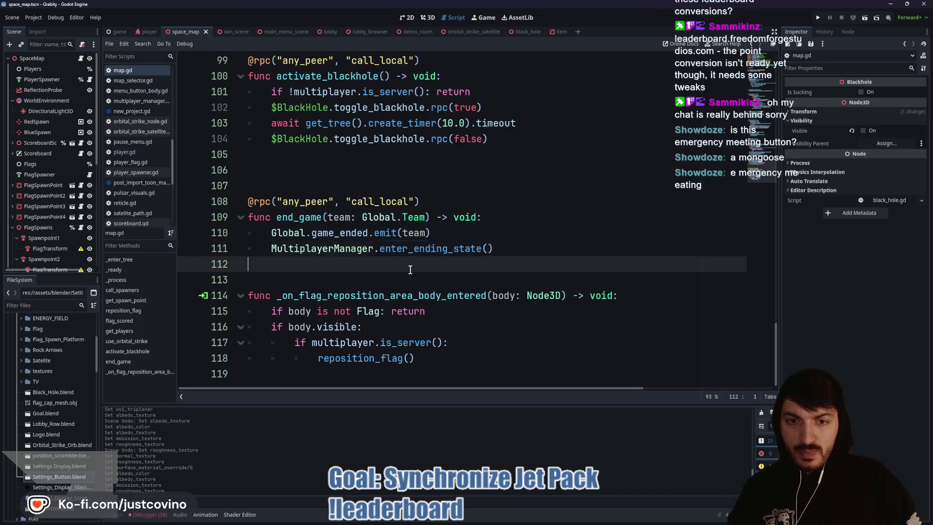
double_click(428, 249)
left_click(393, 249)
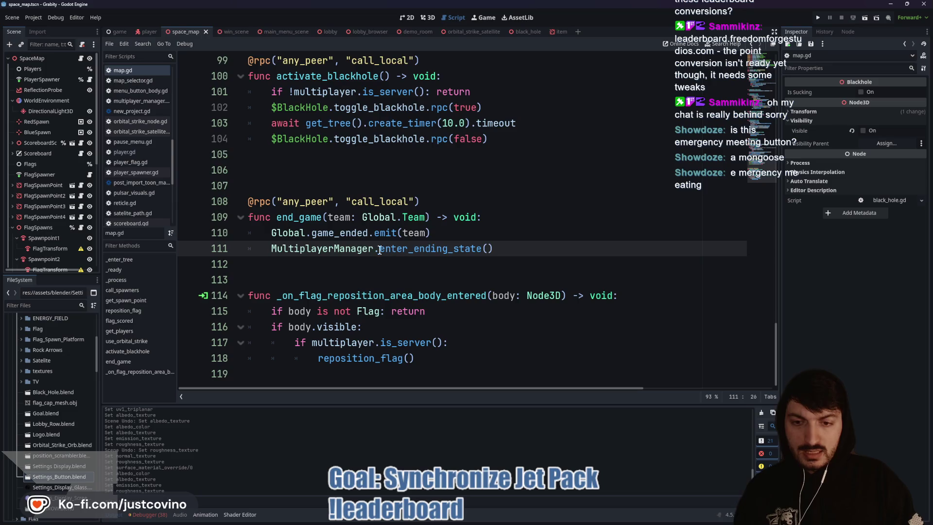
double_click(330, 233)
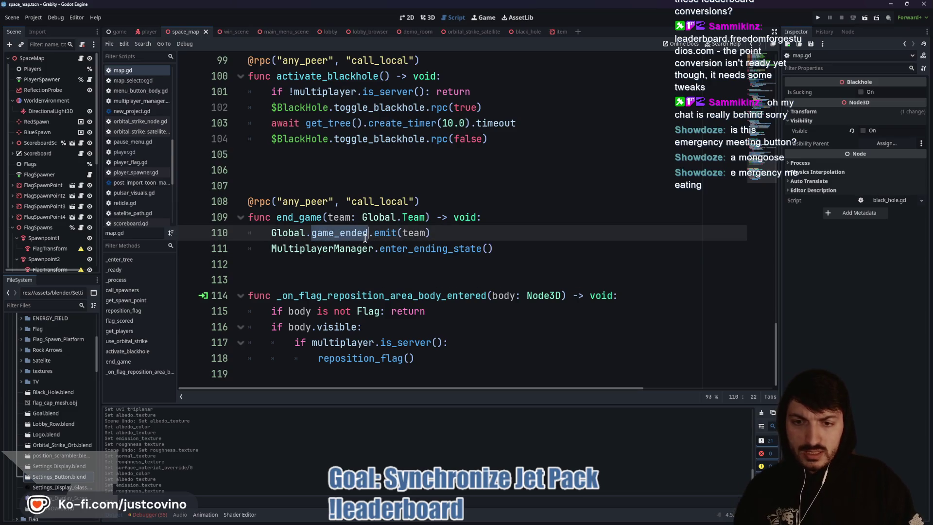
Step: Search all scripts for game_ended and jump to _on_game_ended in game.gd
key("ctrl+shift+f")
left_click(465, 302)
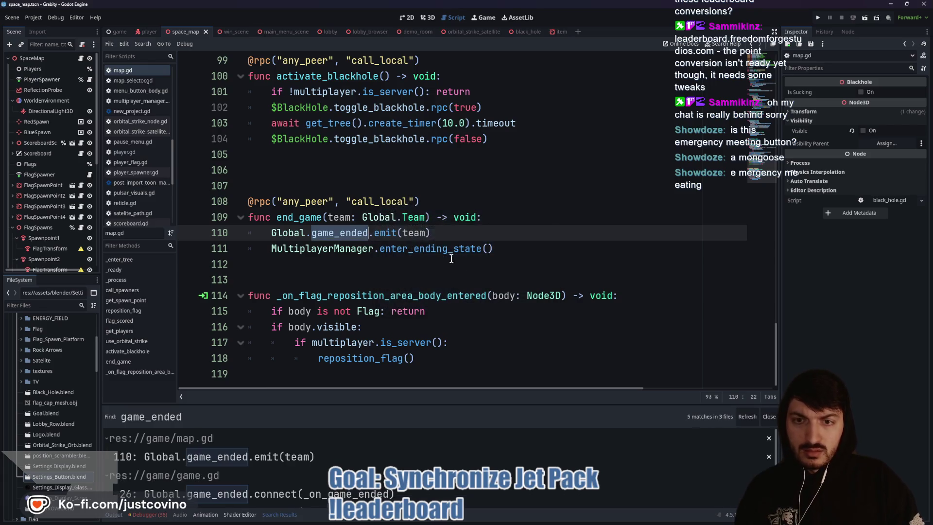
left_click(296, 494)
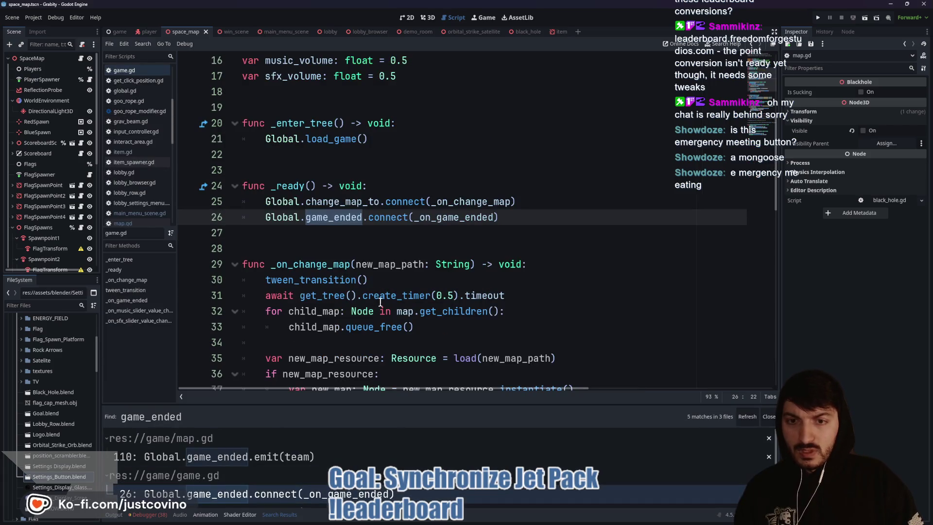
left_click(460, 217, "ctrl")
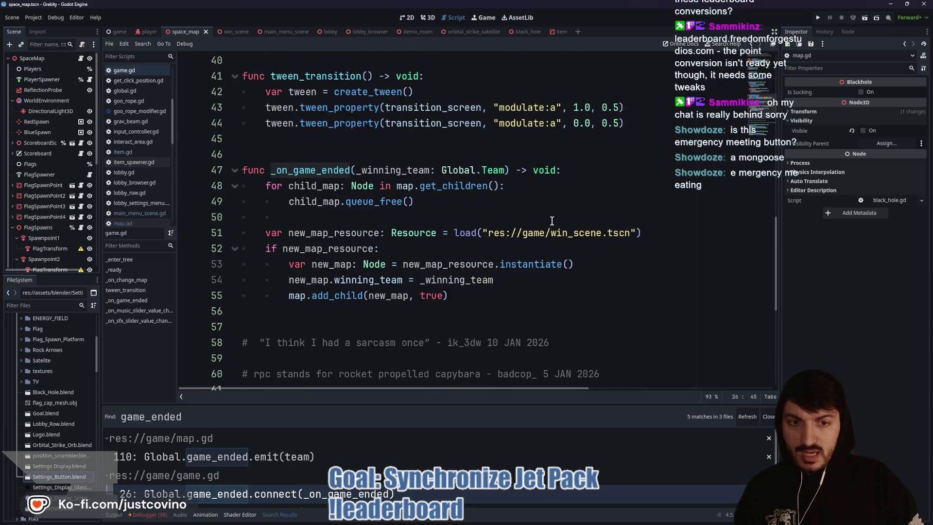
double_click(562, 234)
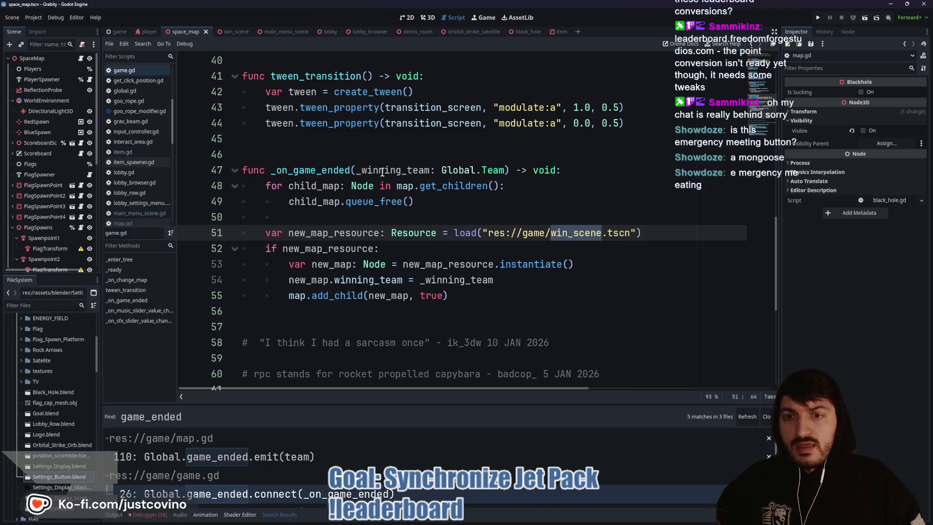
double_click(311, 170)
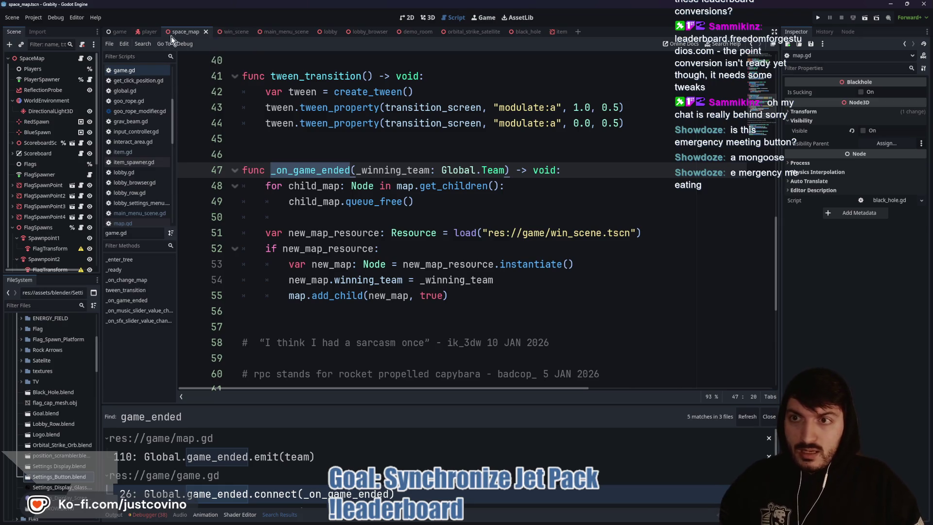
Step: Switch to the Game scene and start a new line at the top of _on_game_ended
left_click(119, 30)
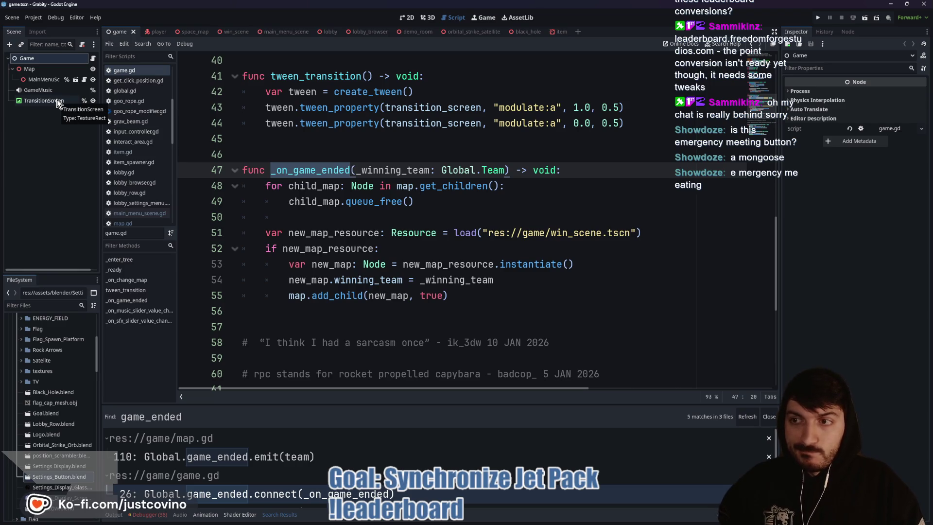
scroll(321, 205, "up", 10)
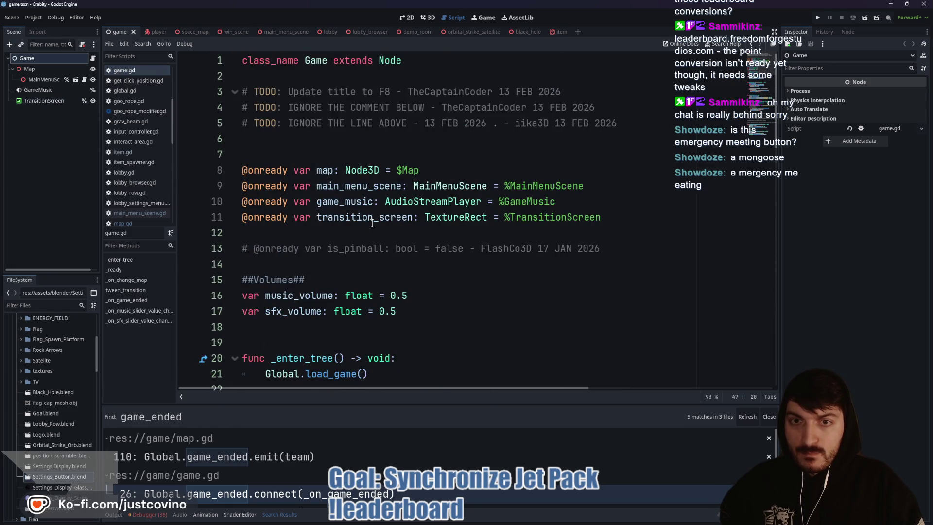
scroll(370, 224, "down", 8)
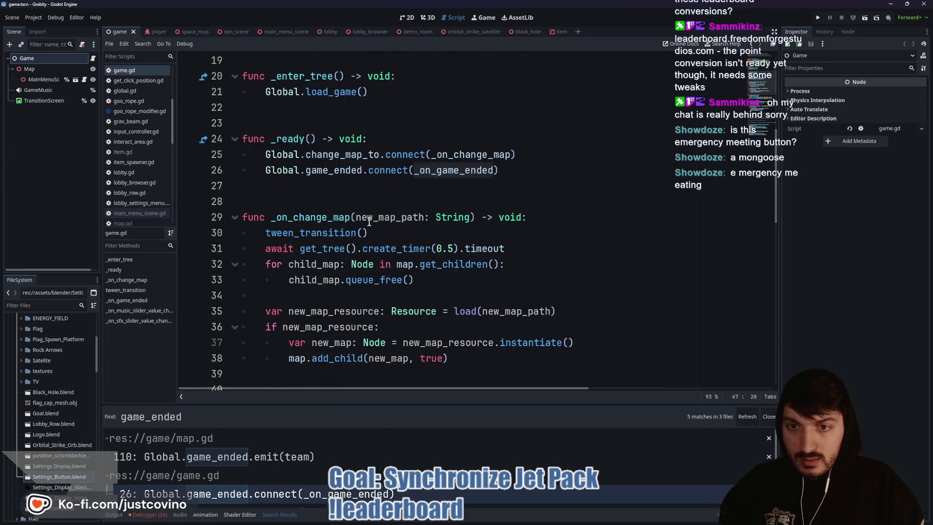
scroll(370, 151, "down", 4)
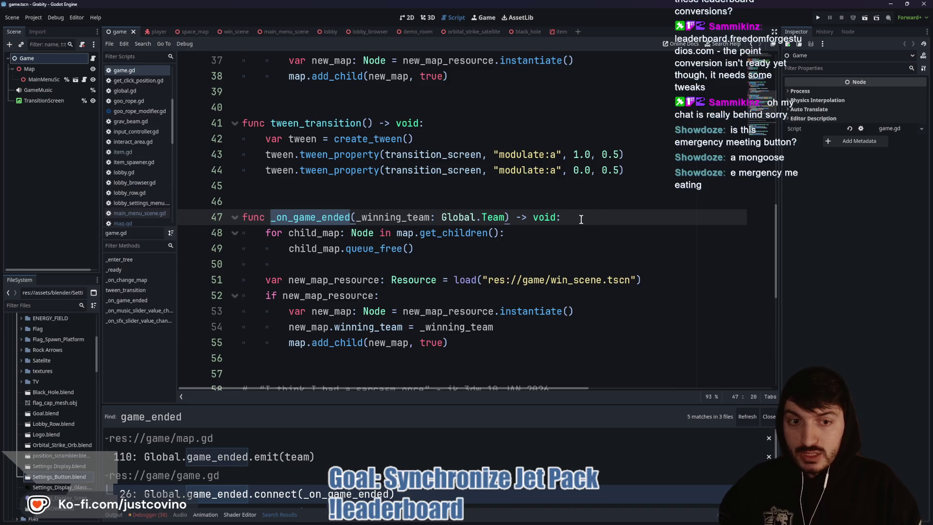
left_click(581, 219)
key("Return")
Step: Insert a tween_transition() call, run the project, and arrange the two game windows side by side
type("twee")
key("Return")
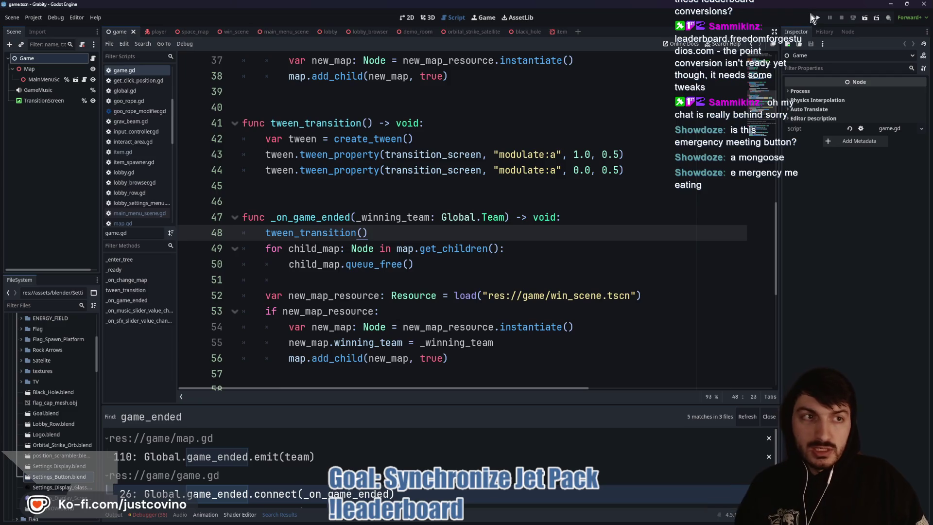
left_click(811, 15)
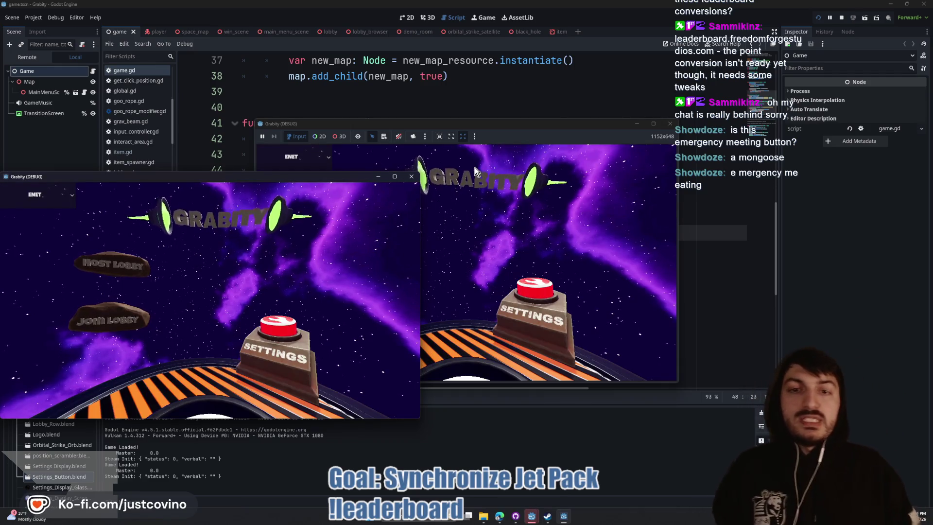
mouse_move(496, 125)
left_mouse_down()
mouse_move(497, 148)
mouse_move(299, 52)
left_mouse_up()
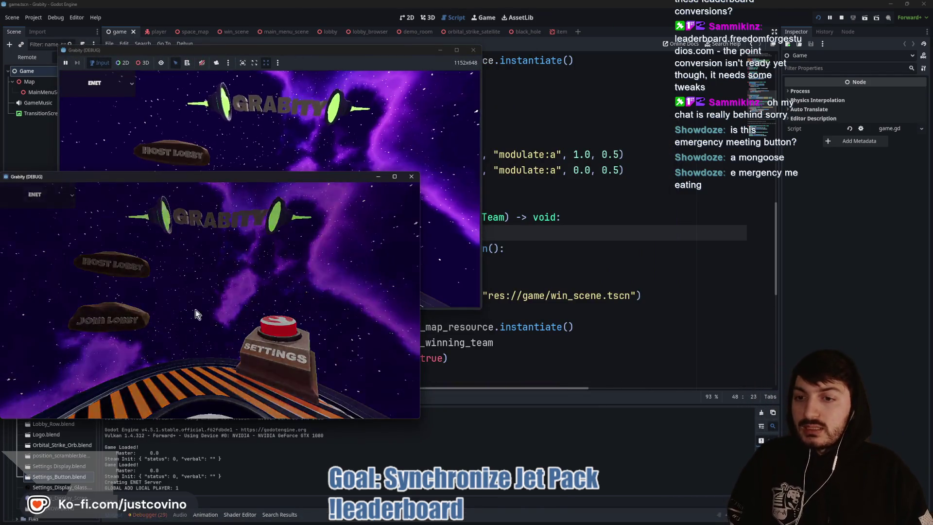
mouse_move(209, 177)
left_mouse_down()
mouse_move(625, 177)
mouse_move(689, 124)
left_mouse_up()
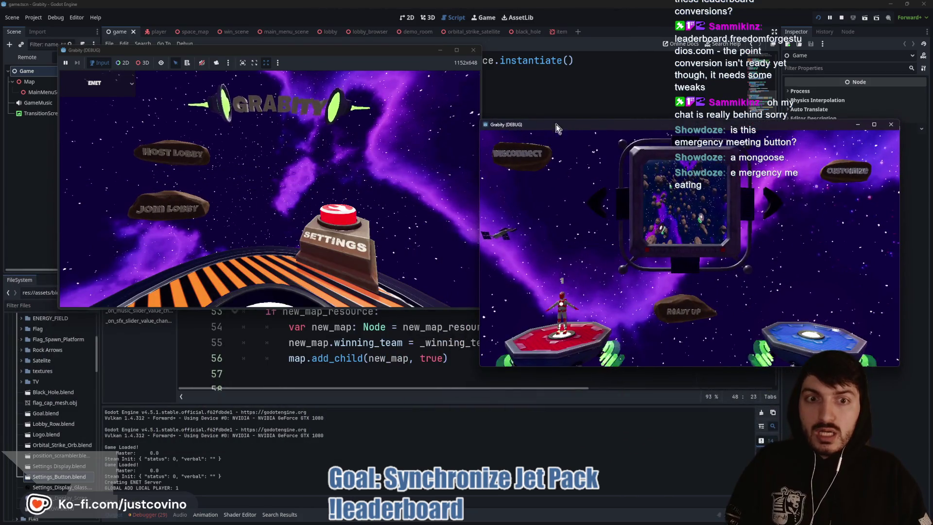
mouse_move(351, 53)
left_mouse_down()
mouse_move(317, 115)
mouse_move(320, 99)
left_mouse_up()
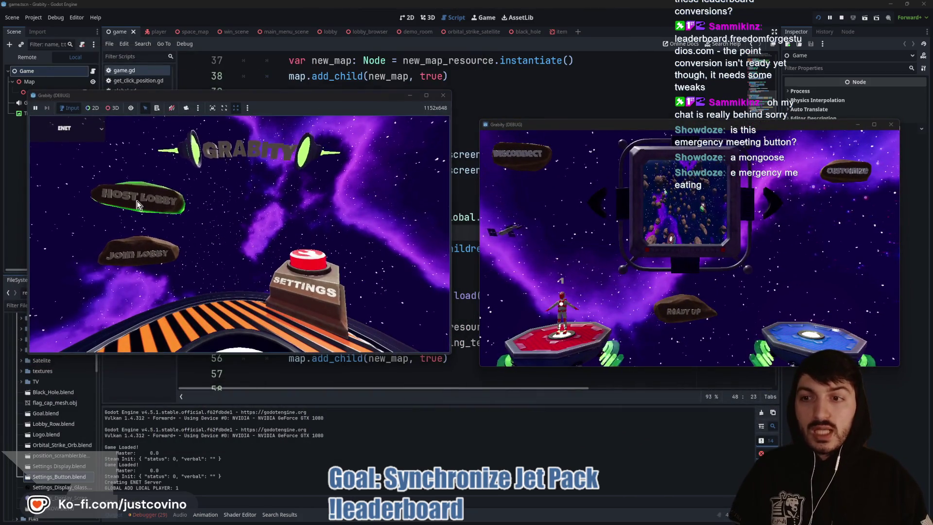
Step: Host a lobby in the left window, join lobby 3 from the right, and start the match
left_click(533, 152)
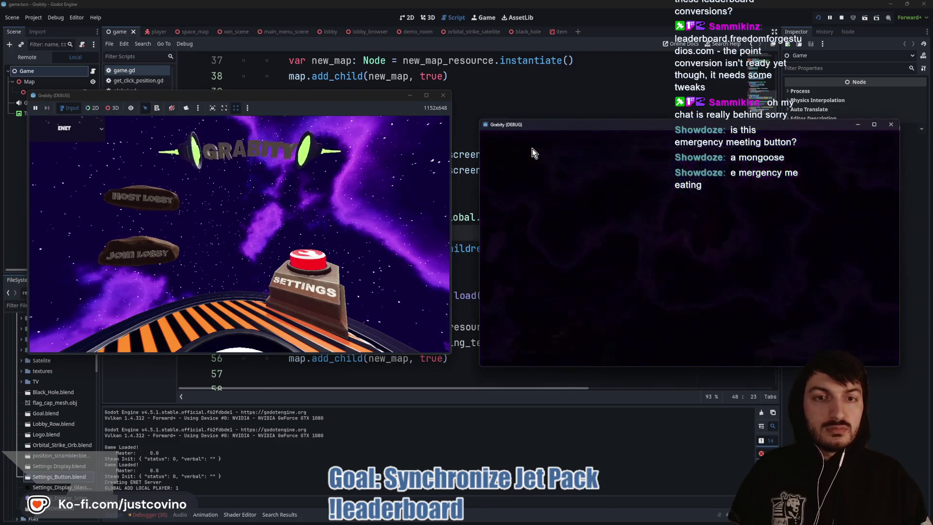
left_click(118, 199)
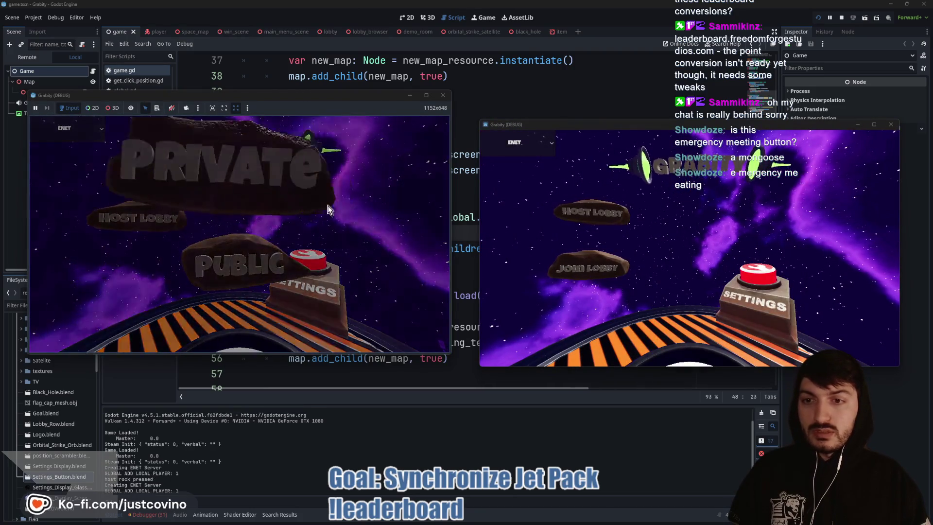
left_click(328, 209)
left_click(616, 270)
left_click(681, 299)
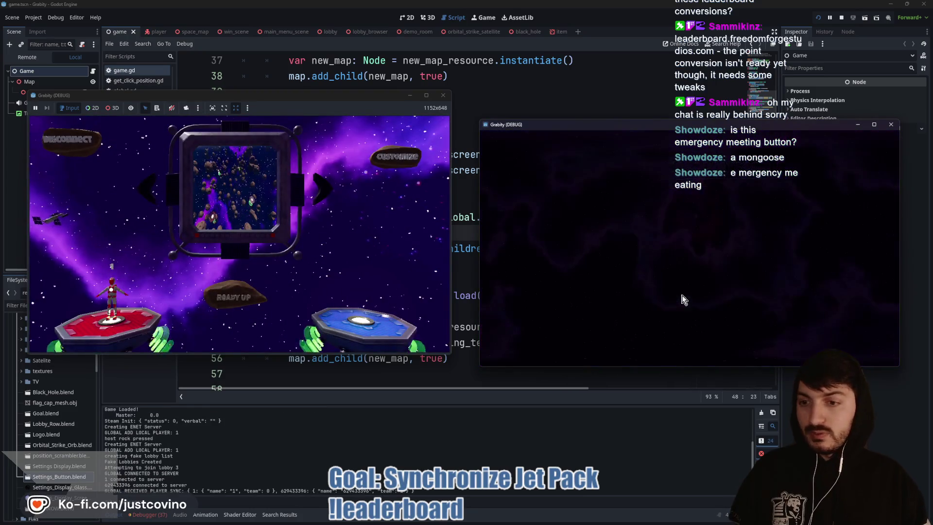
left_click(266, 299)
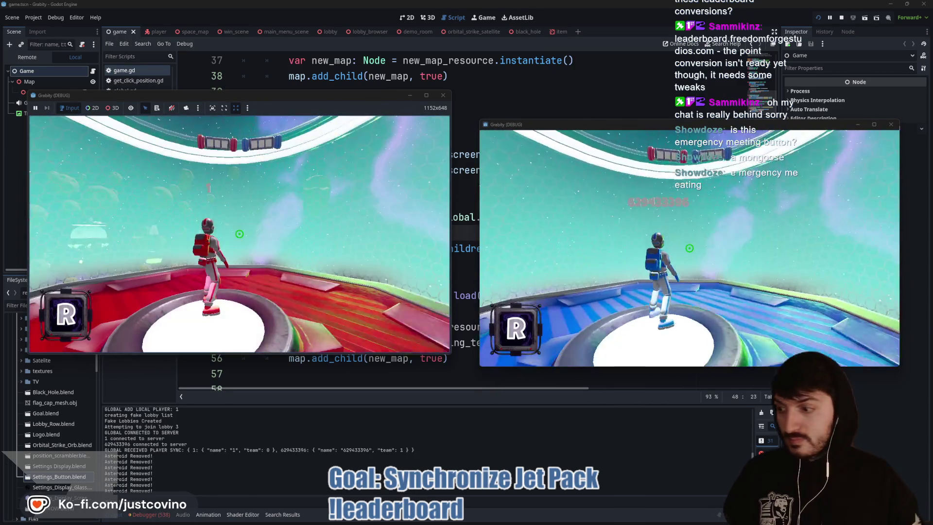
Step: Open the dev console, return both windows to the main menu, and stop the game
key("grave")
key("grave")
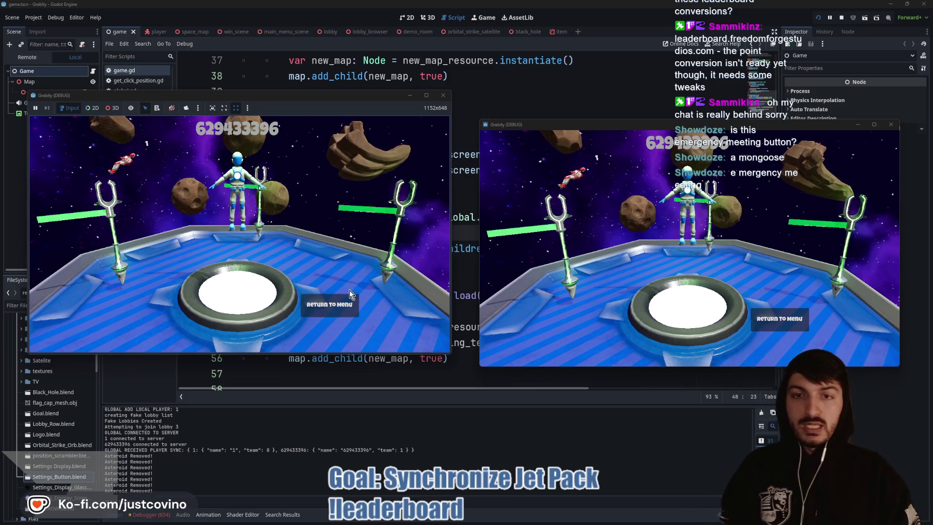
left_click(790, 313)
left_click(331, 308)
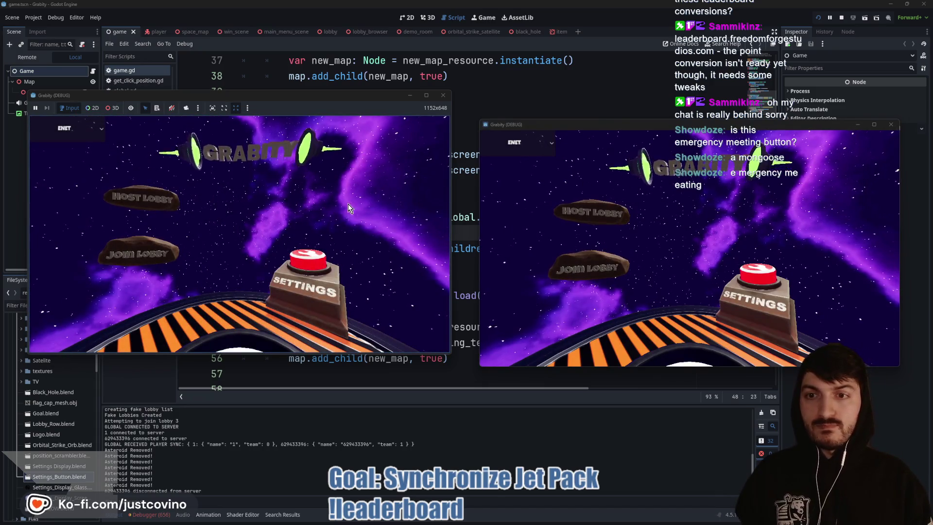
left_click(841, 18)
left_click(369, 189)
Step: Save, then select the 0.5 s timer await line in _on_change_map
key("ctrl+s")
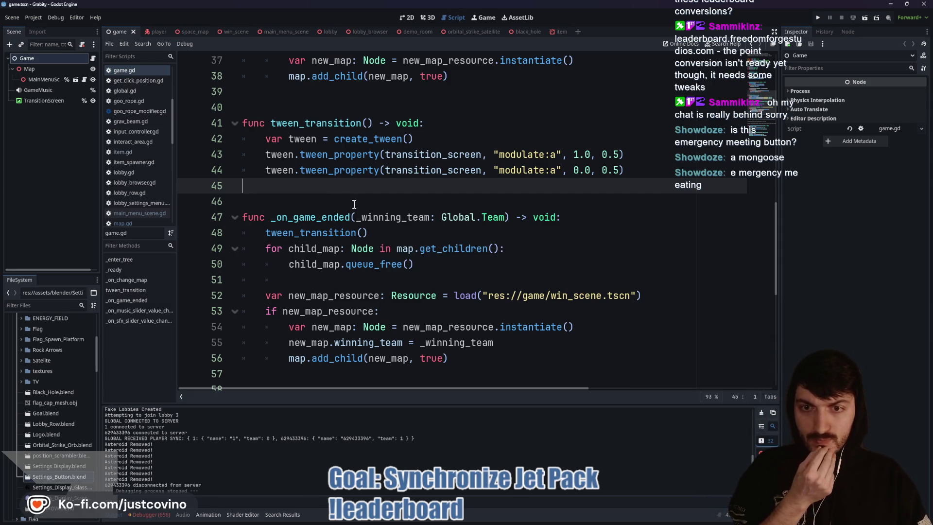
scroll(333, 226, "up", 3)
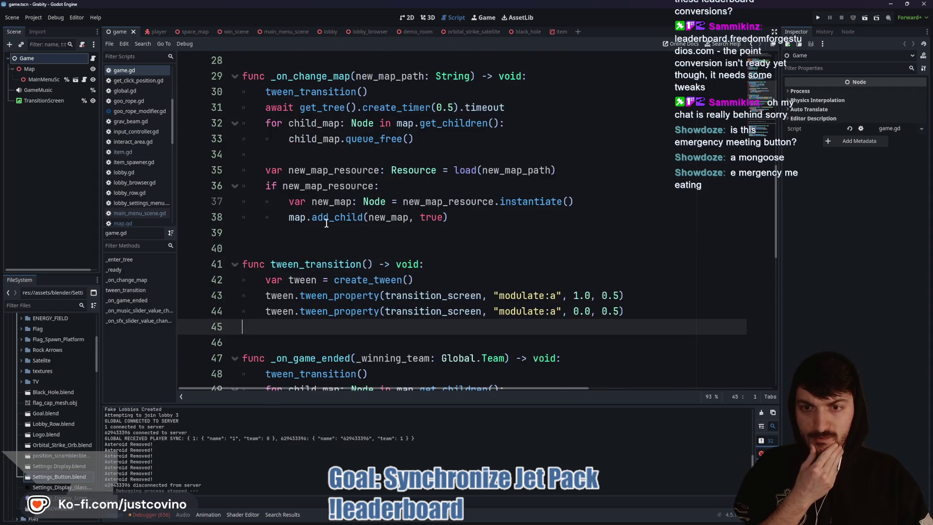
left_click_drag(518, 107, 258, 107)
key("ctrl+c")
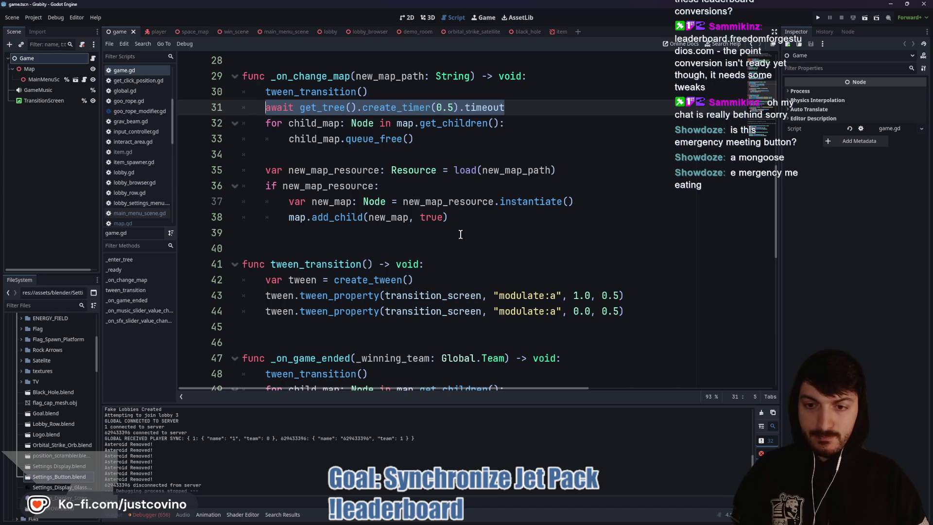
scroll(460, 234, "down", 3)
Step: Paste the await create_timer(0.5) line after tween_transition() on line 48, indented into the function
left_click(402, 238)
key("Return")
key("ctrl+v")
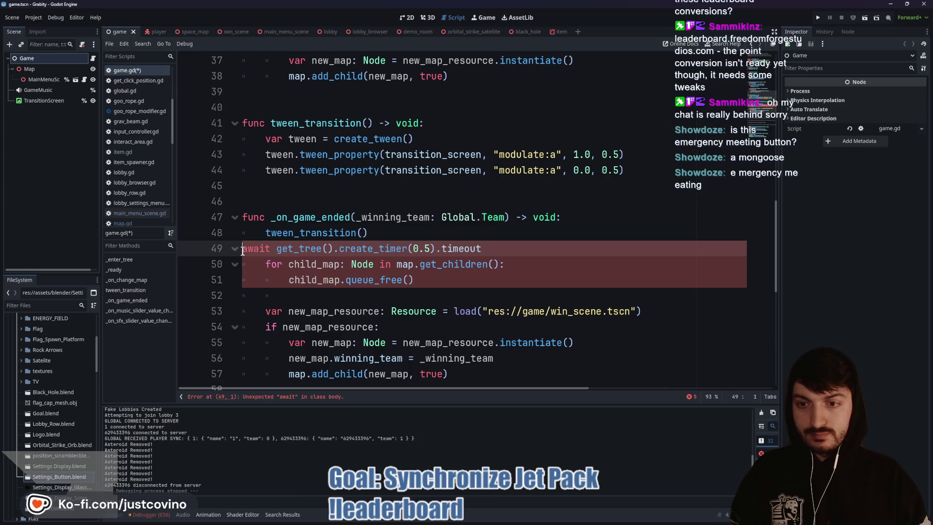
key("Tab")
left_click(515, 233)
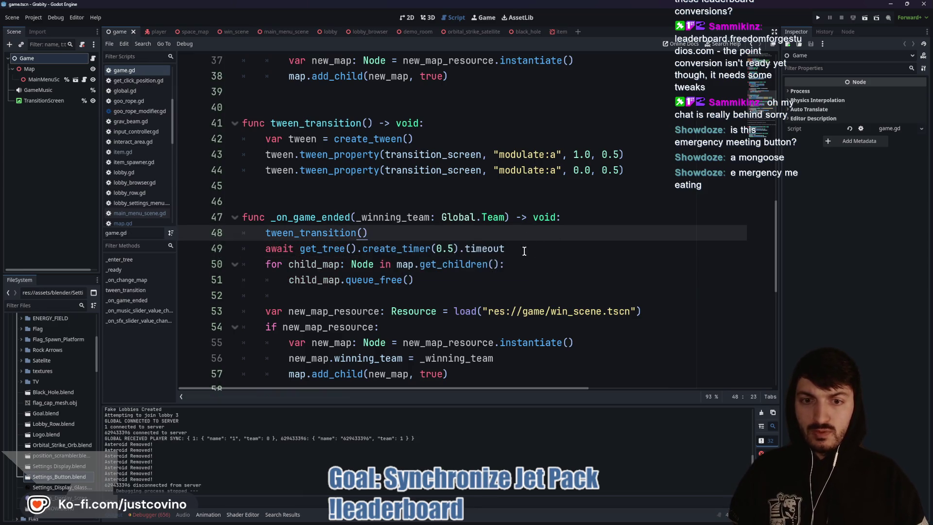
left_click(524, 251)
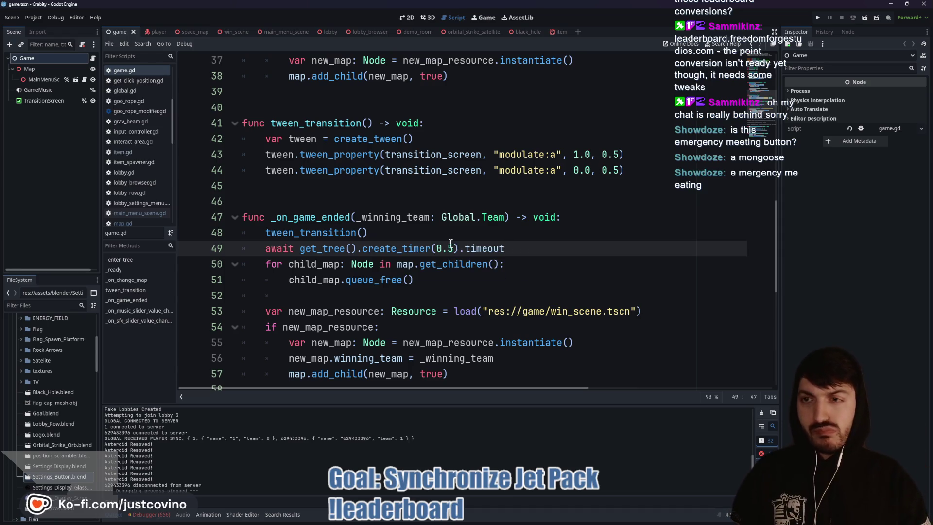
left_click(386, 236)
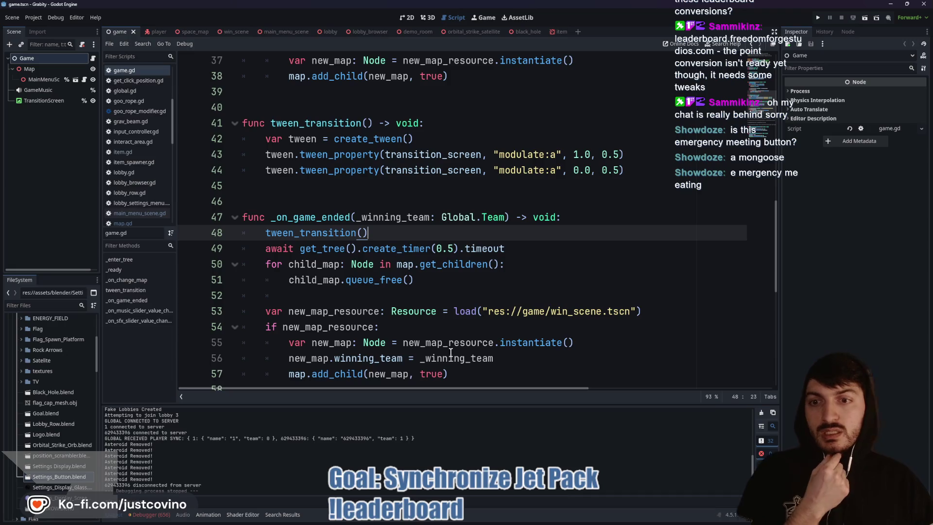
key("alt+Tab")
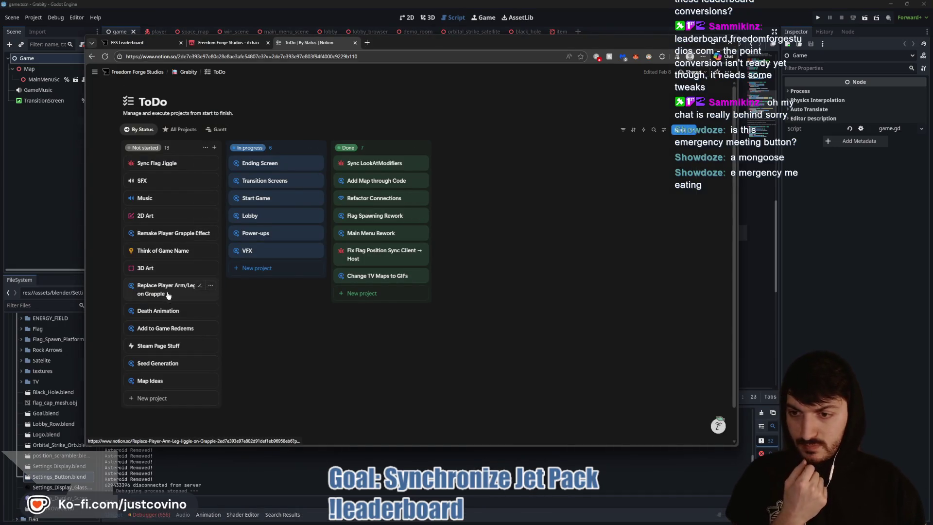
Step: Open the Transition Screens task and select its Game → End Screen action item
left_click(267, 184)
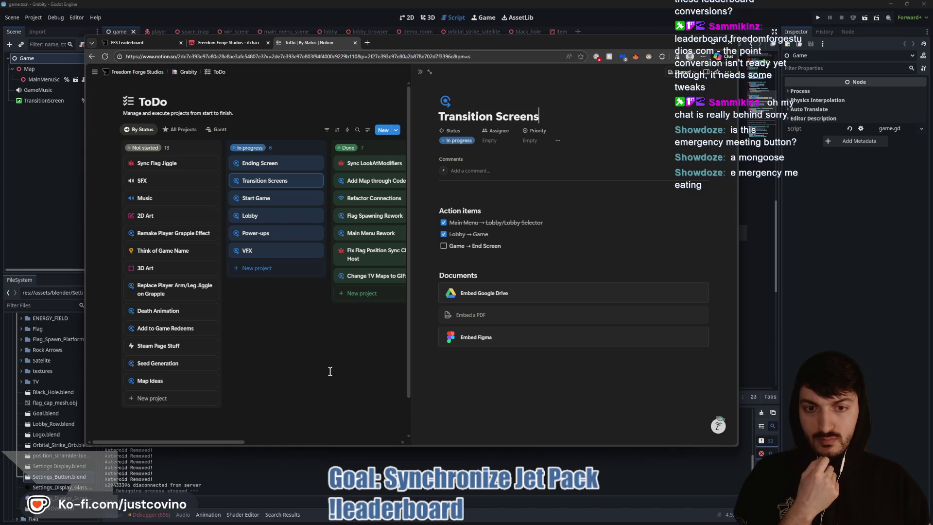
left_click_drag(505, 246, 450, 246)
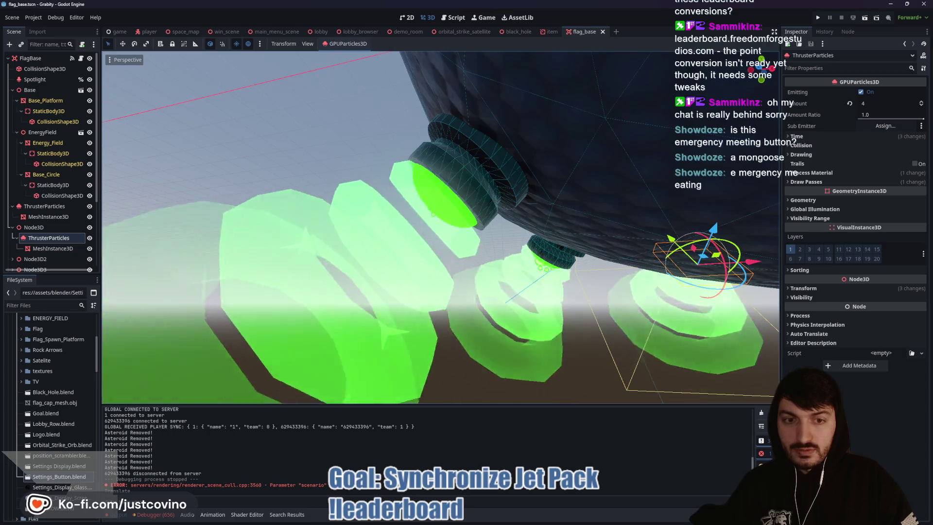
Step: Inspect flag_base's AsteroidChecker node, then open the FlagBase node's flag_base.gd script
scroll(440, 227, "down", 5)
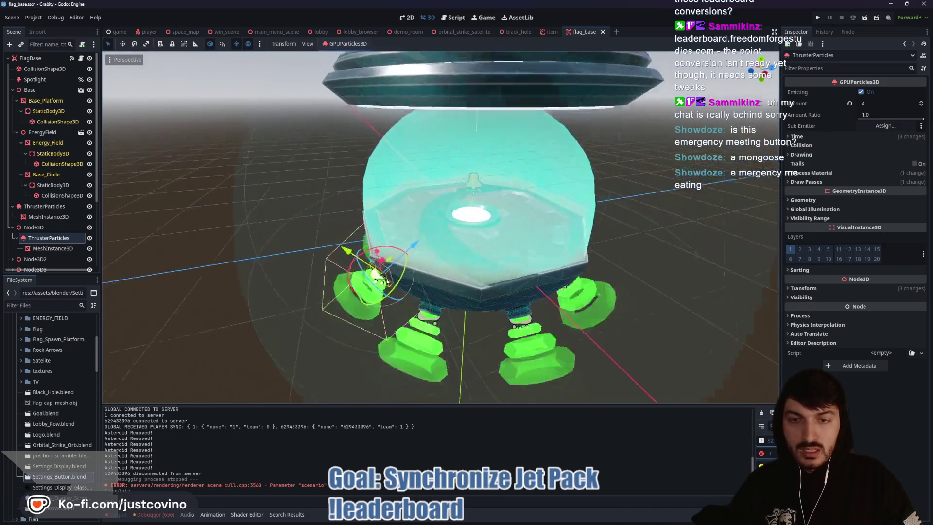
scroll(348, 198, "up", 2)
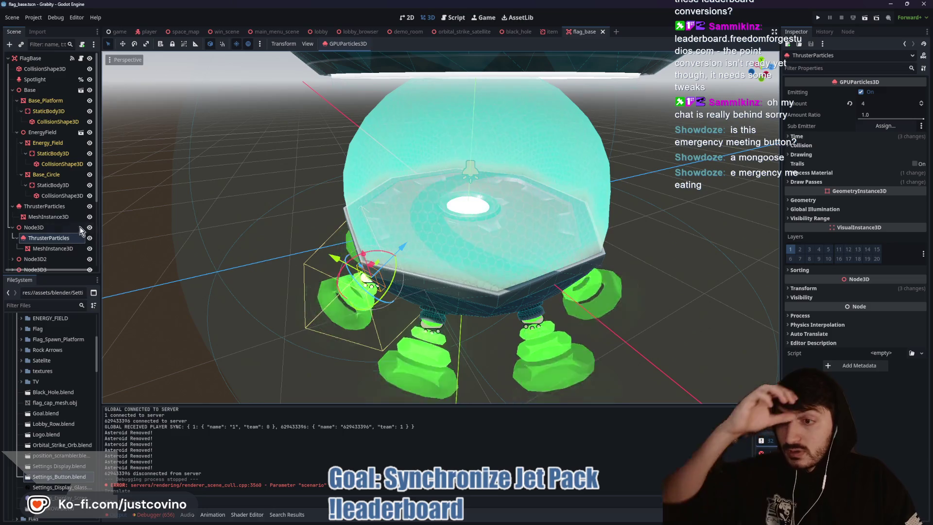
scroll(65, 229, "down", 5)
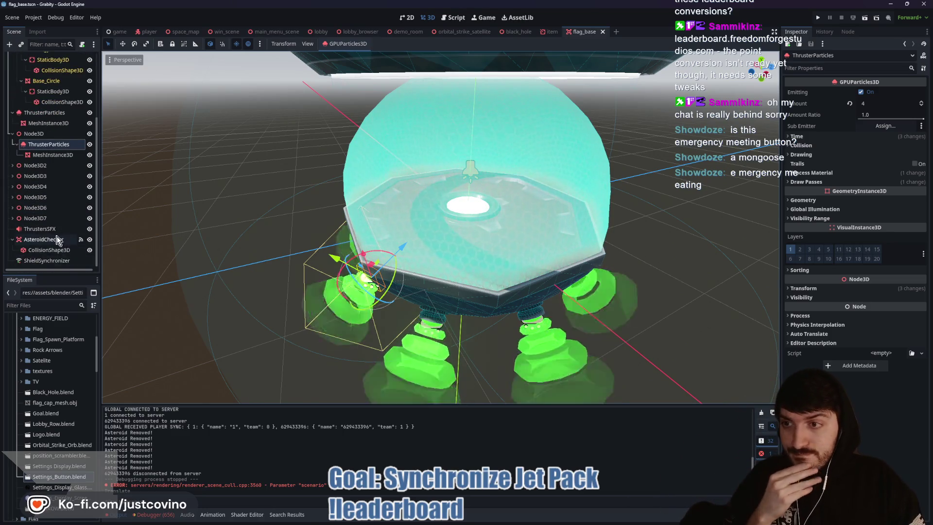
scroll(56, 235, "up", 5)
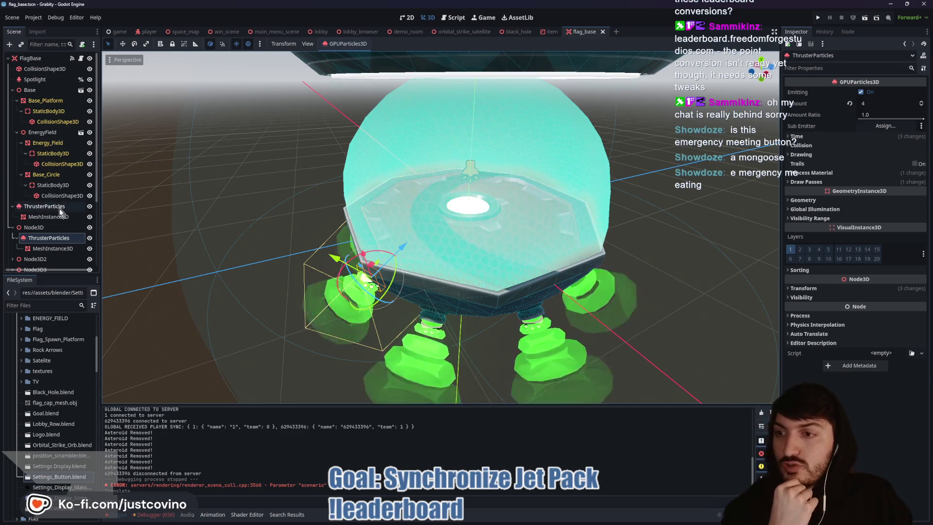
scroll(57, 227, "down", 5)
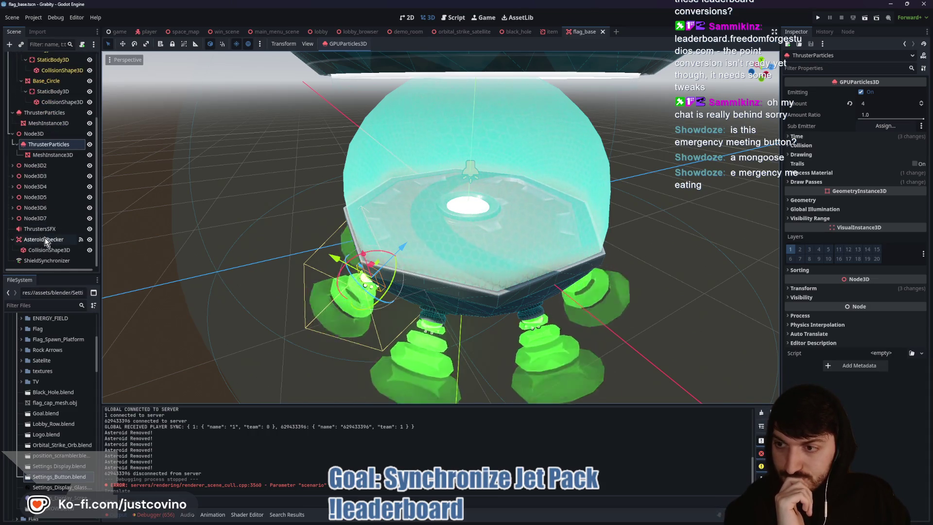
left_click(45, 238)
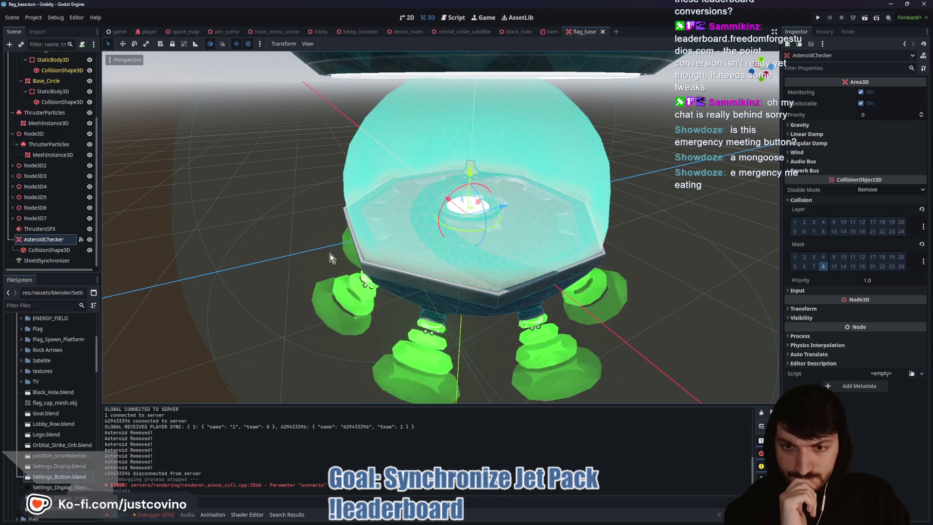
scroll(68, 73, "up", 5)
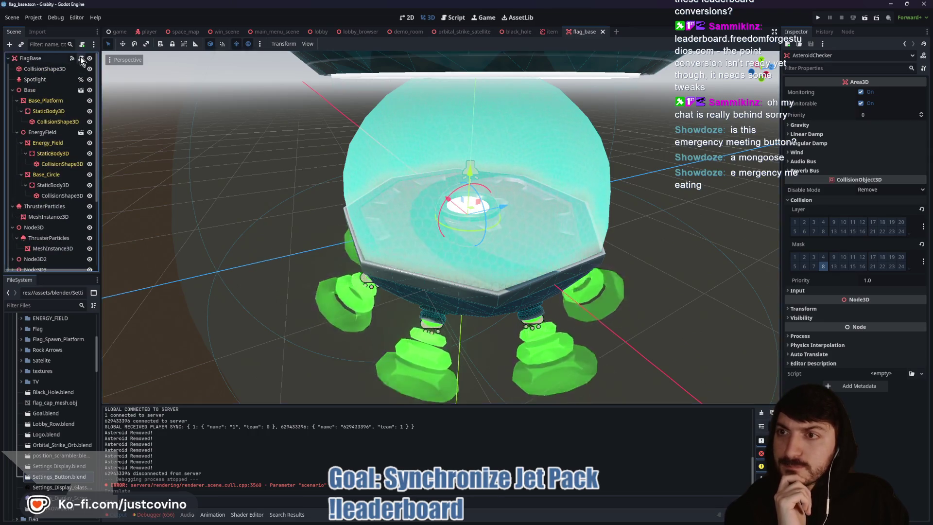
left_click(81, 58)
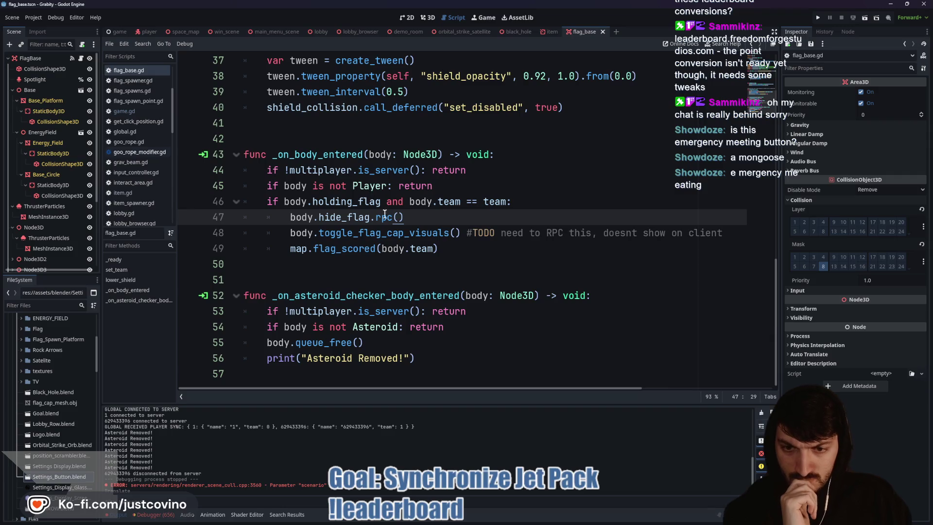
Step: Delete the print("Asteroid Removed!") line from flag_base.gd and save the script
left_click_drag(421, 358, 258, 356)
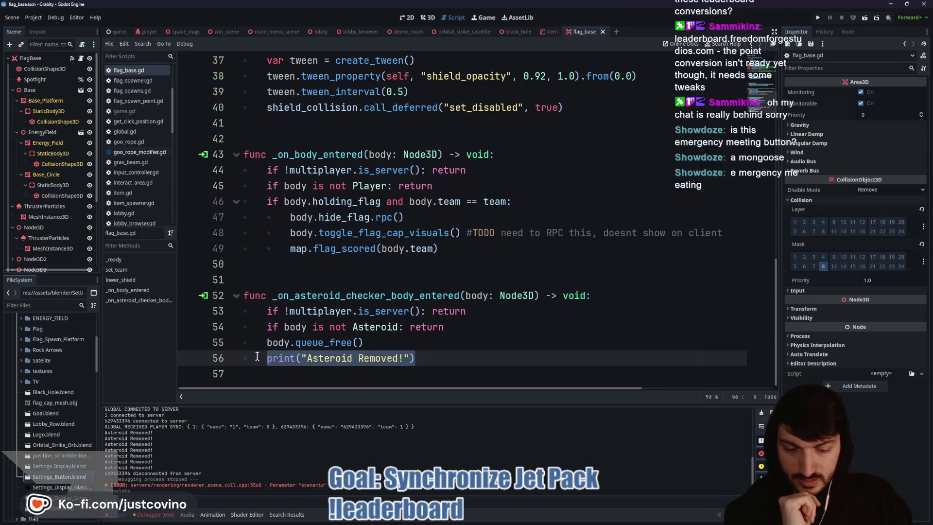
key("BackSpace")
key("BackSpace")
key("BackSpace")
key("ctrl+s")
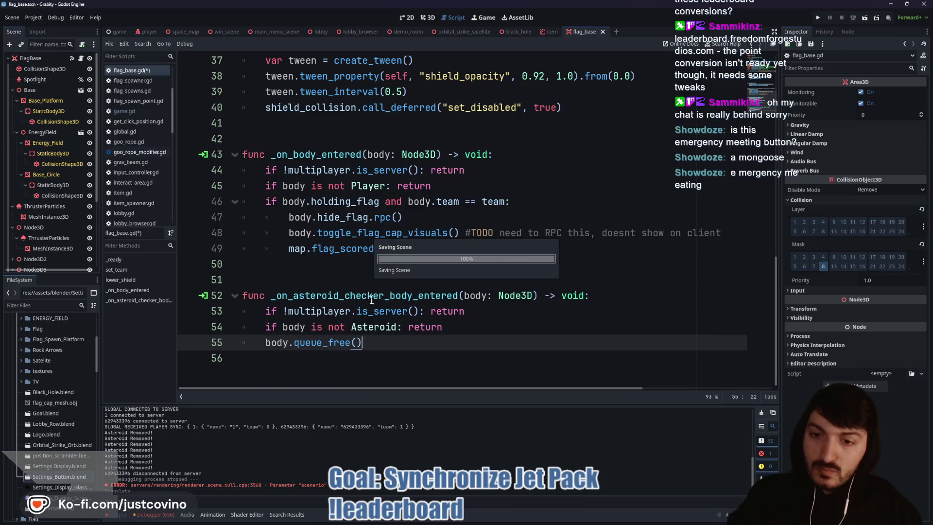
scroll(384, 300, "up", 3)
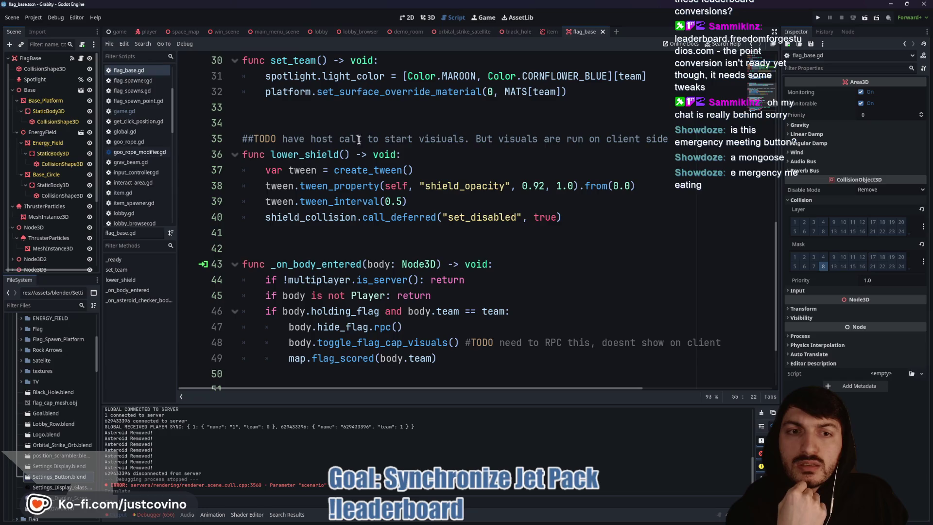
scroll(402, 184, "up", 4)
scroll(402, 184, "up", 6)
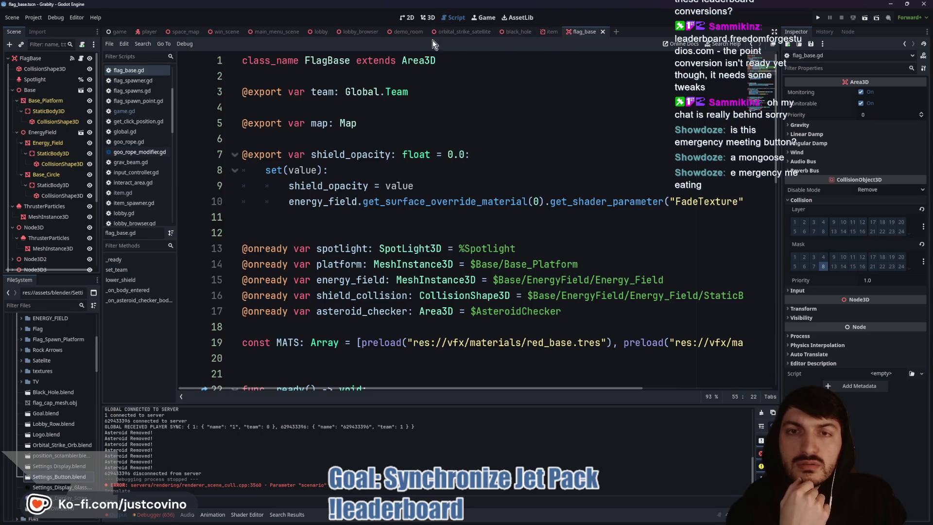
Step: Move through demo_room, lobby_browser and win_scene to space_map, checking where map.gd emits game_ended
left_click(405, 33)
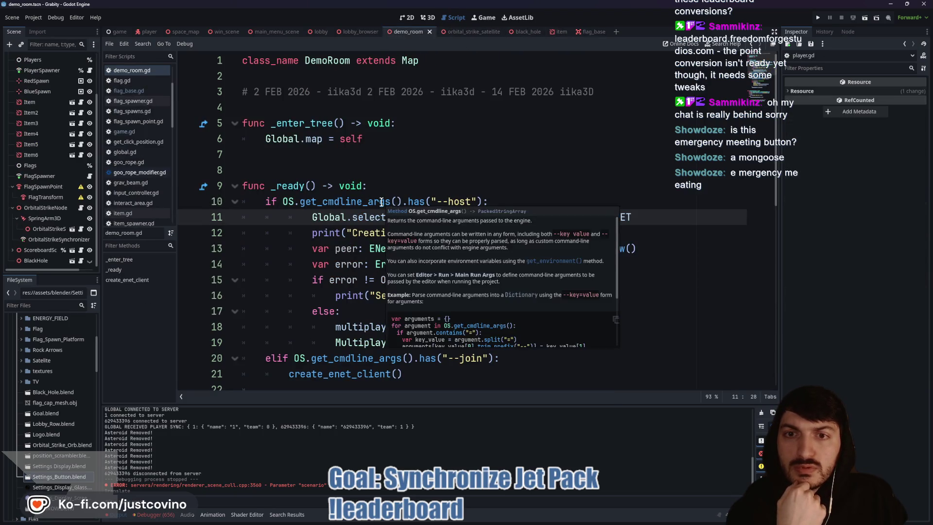
left_click(354, 33)
left_click(430, 217)
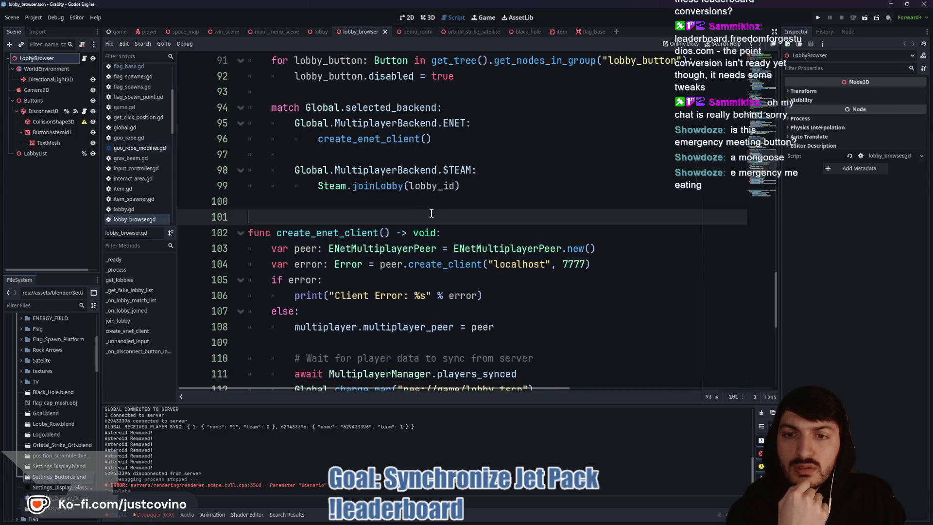
scroll(415, 214, "down", 6)
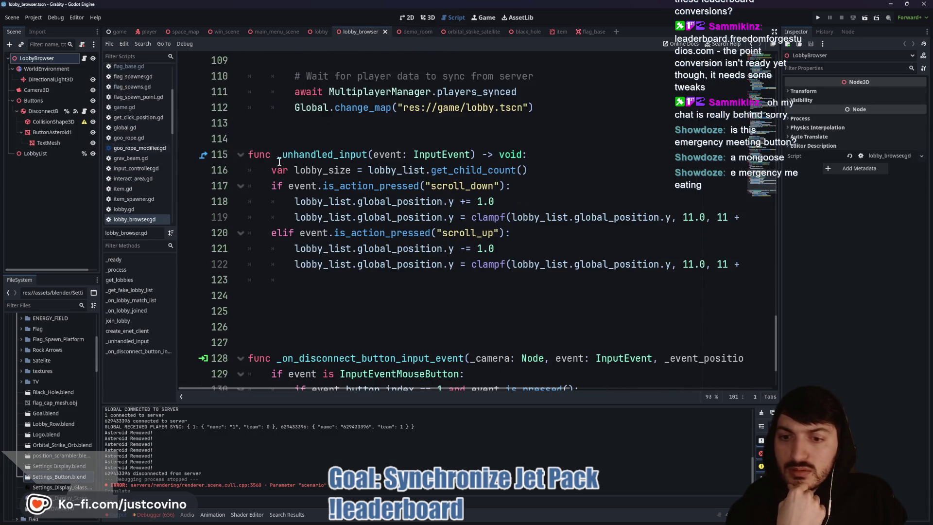
left_click(225, 32)
left_click(180, 33)
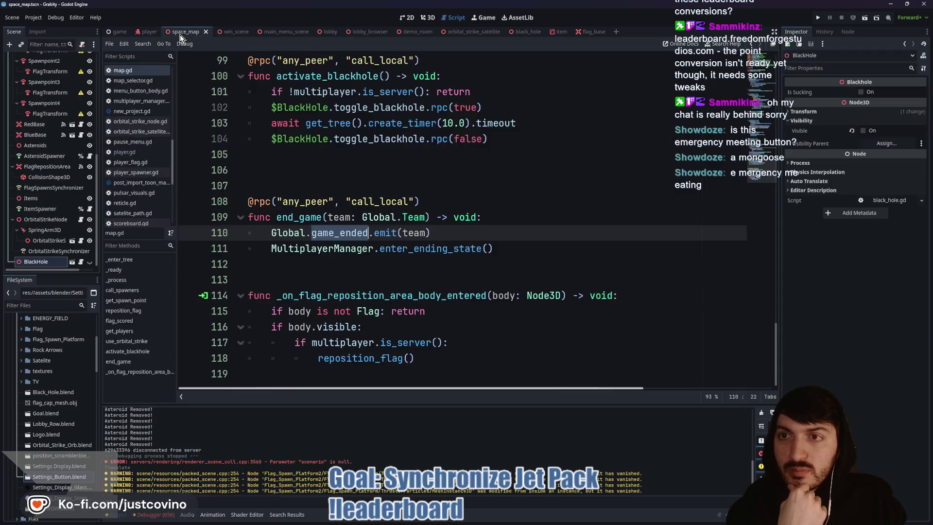
left_click(413, 258)
left_click(371, 242)
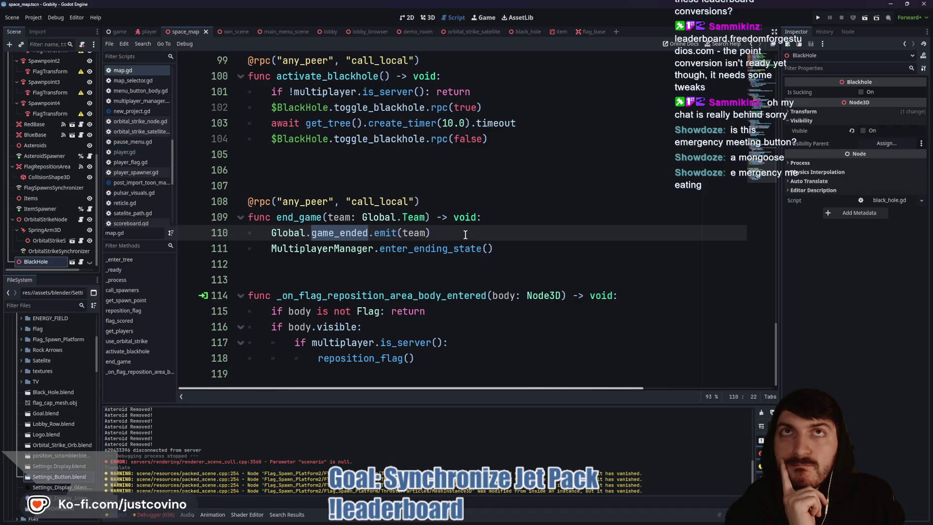
left_click(120, 31)
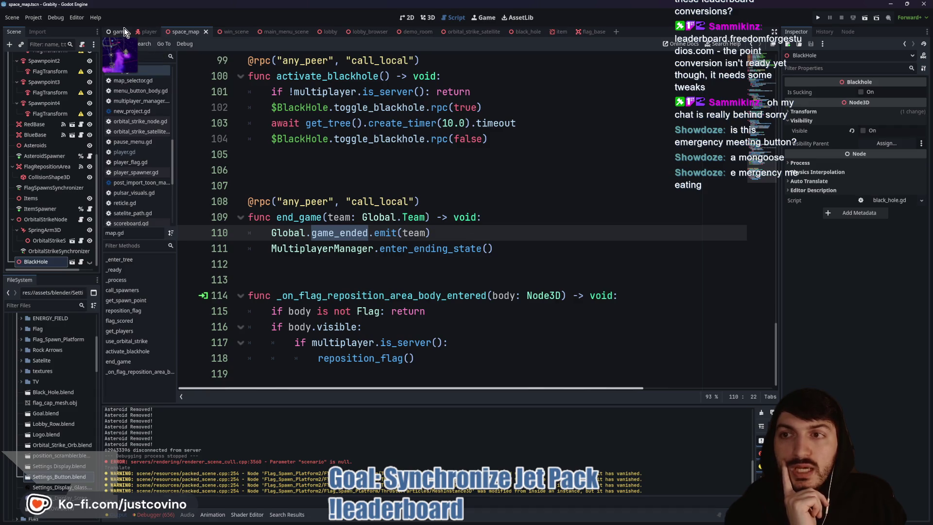
Step: View TransitionScreen in the 2D editor, then open game.gd and select tween_transition on line 48
left_click(41, 101)
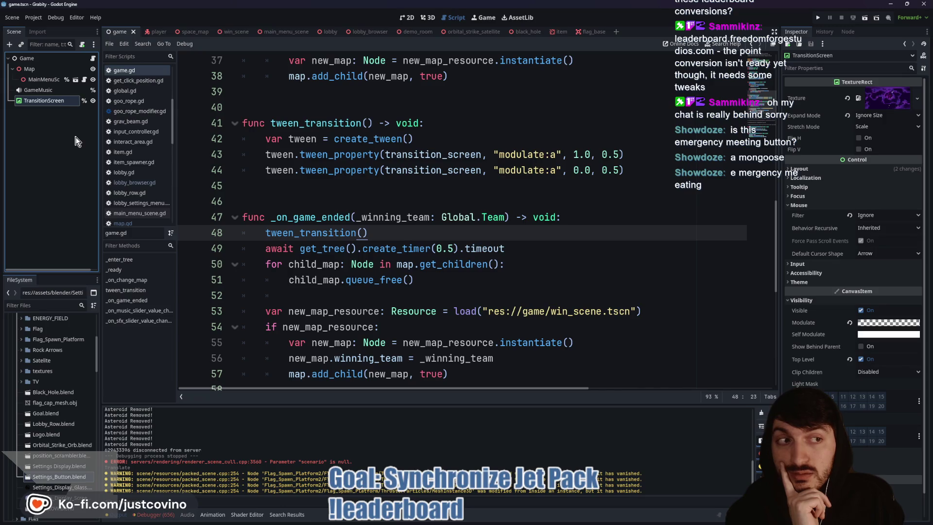
left_click(406, 18)
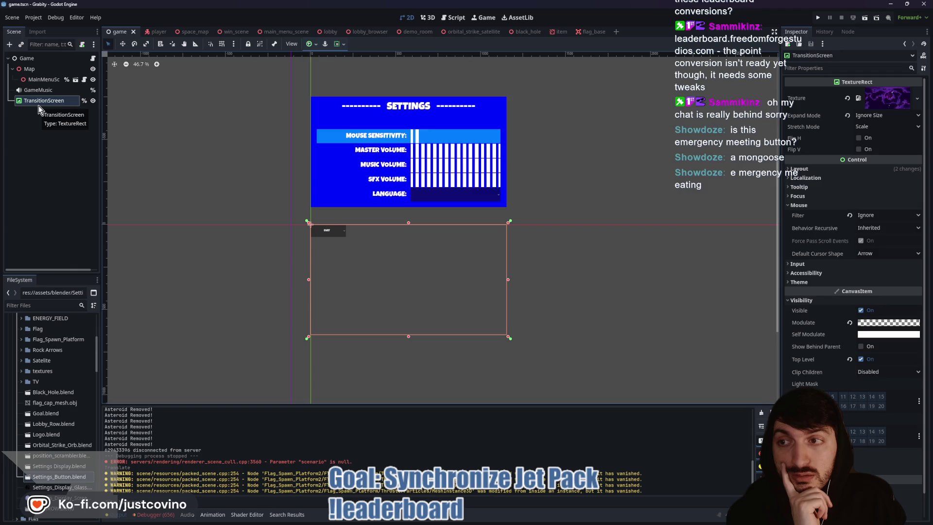
left_click(94, 59)
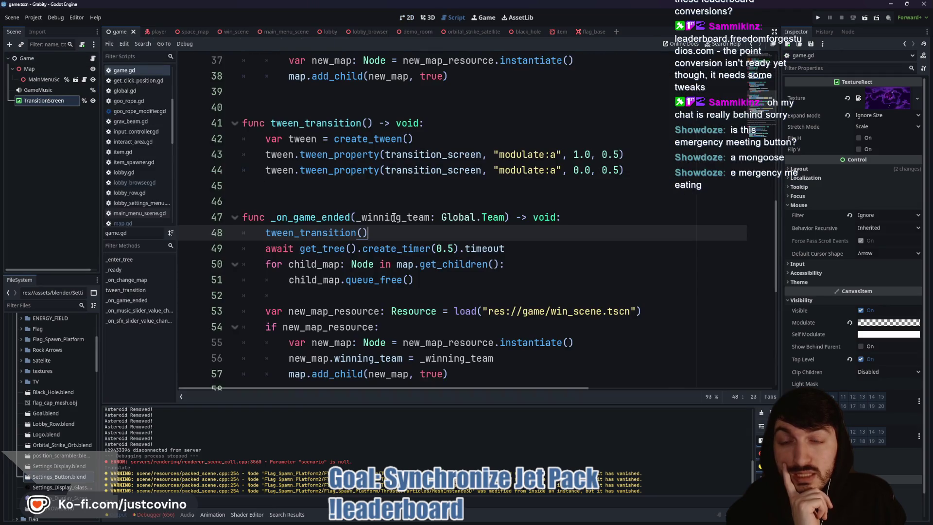
scroll(411, 218, "down", 1)
double_click(338, 186)
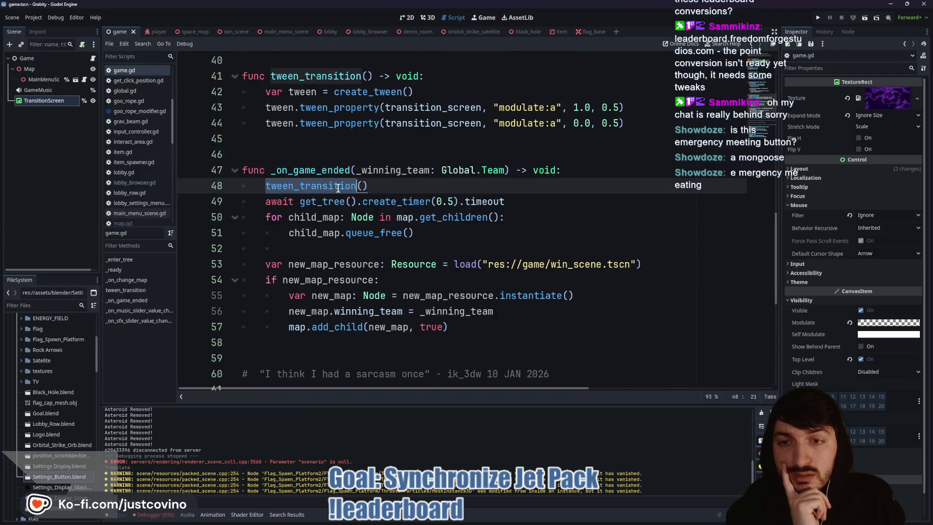
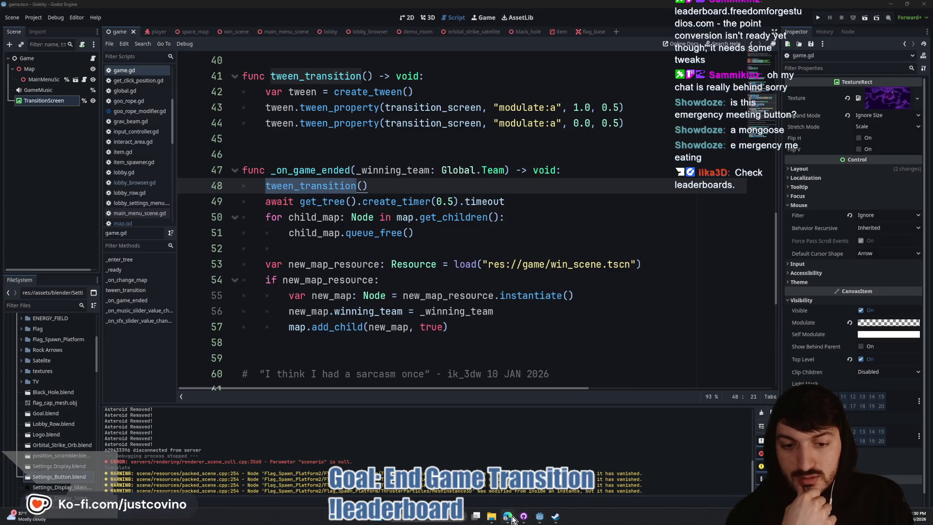
Step: Bring the browser forward and open the FFS Leaderboard rankings page with its top-three podium
left_click(510, 517)
left_click(127, 43)
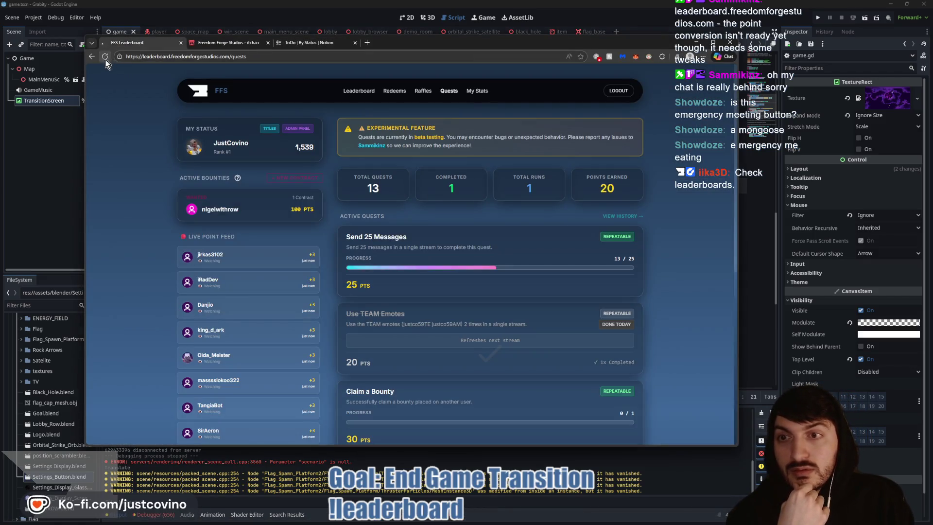
left_click(358, 91)
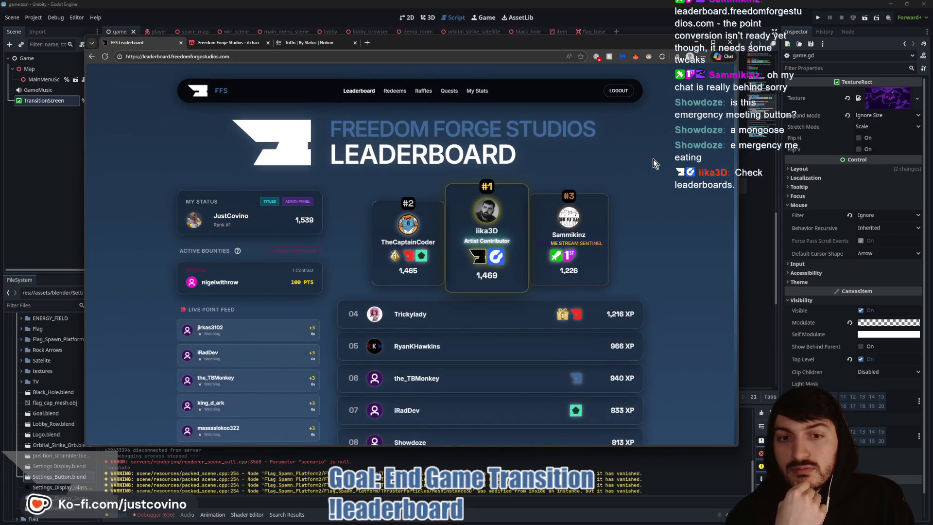
scroll(653, 159, "down", 1)
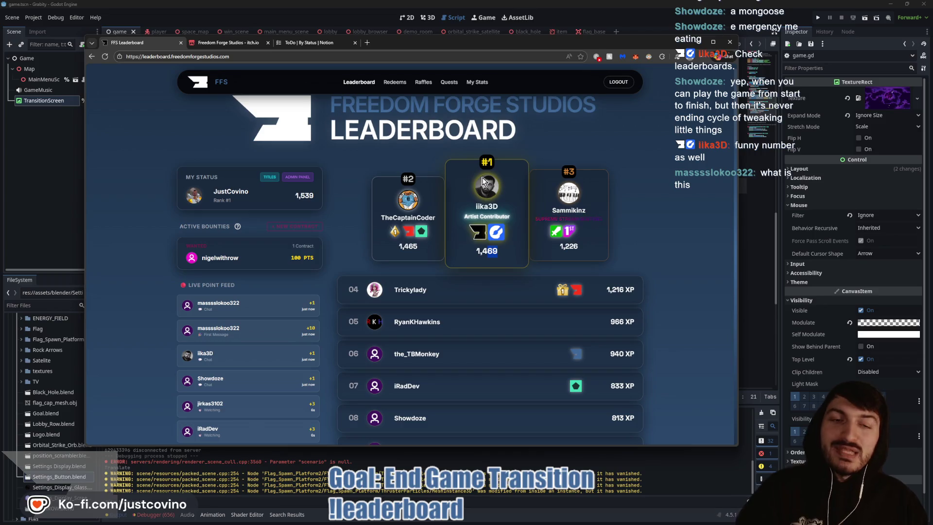
scroll(535, 208, "down", 6)
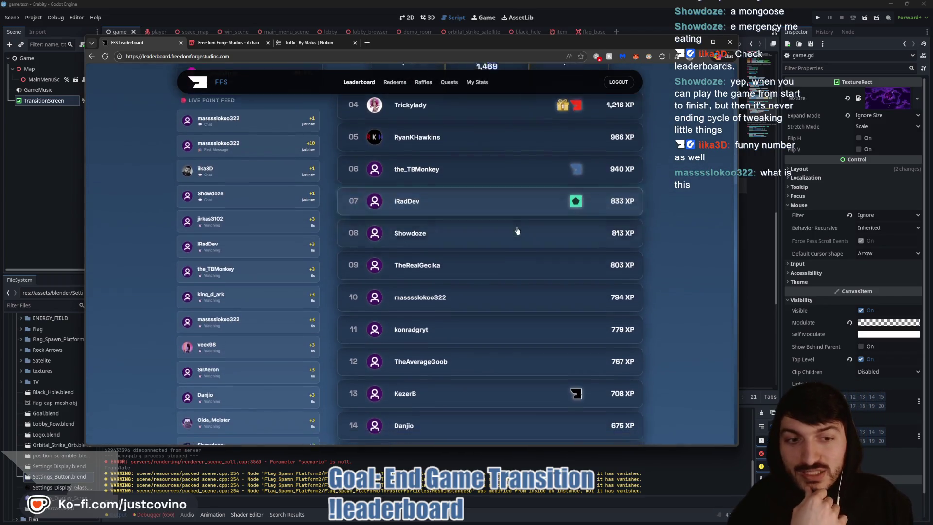
scroll(517, 231, "down", 4)
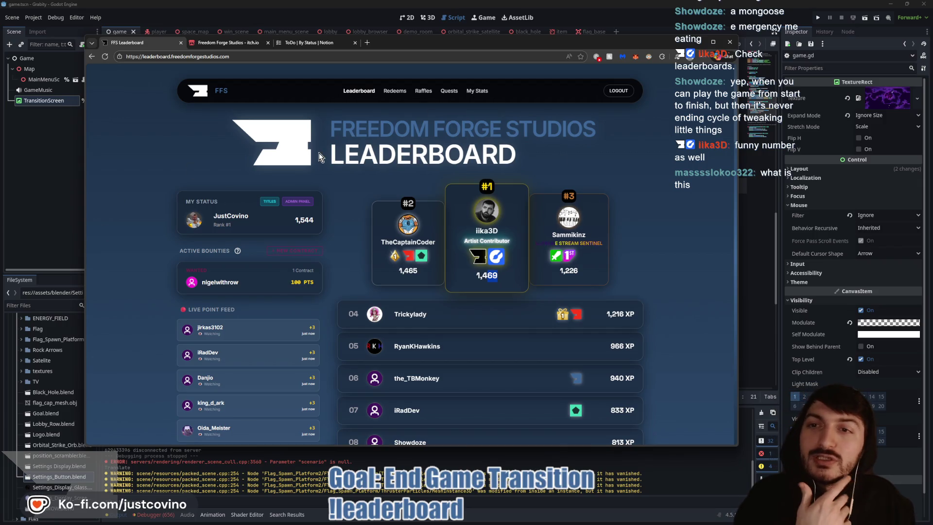
key("alt+Tab")
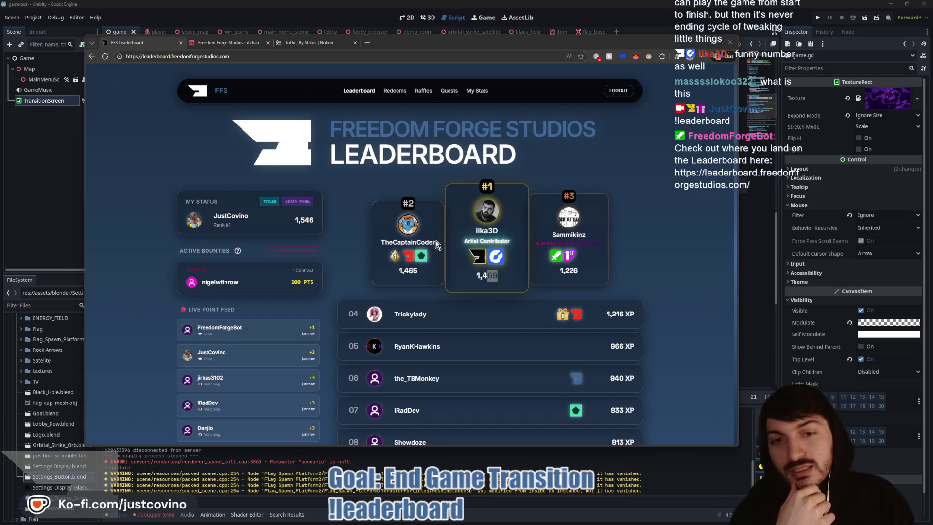
left_click(423, 91)
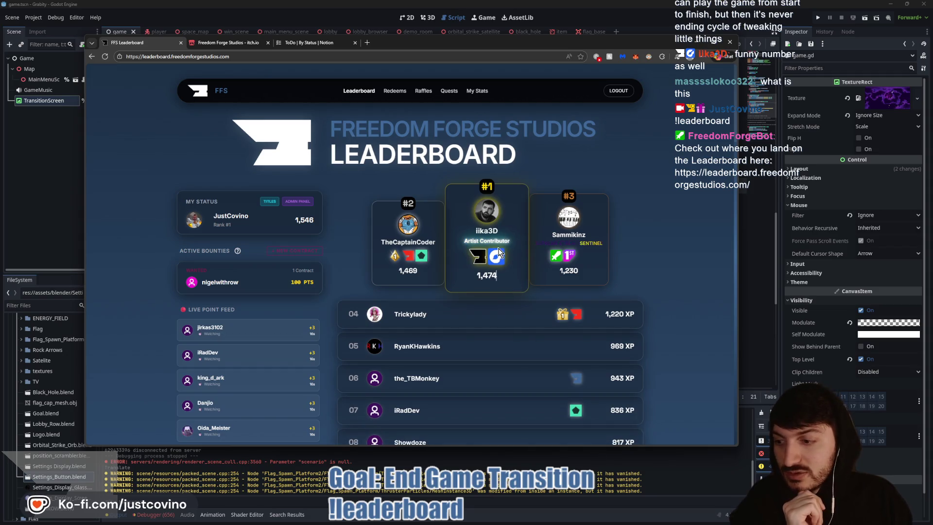
scroll(496, 251, "down", 3)
scroll(488, 249, "up", 3)
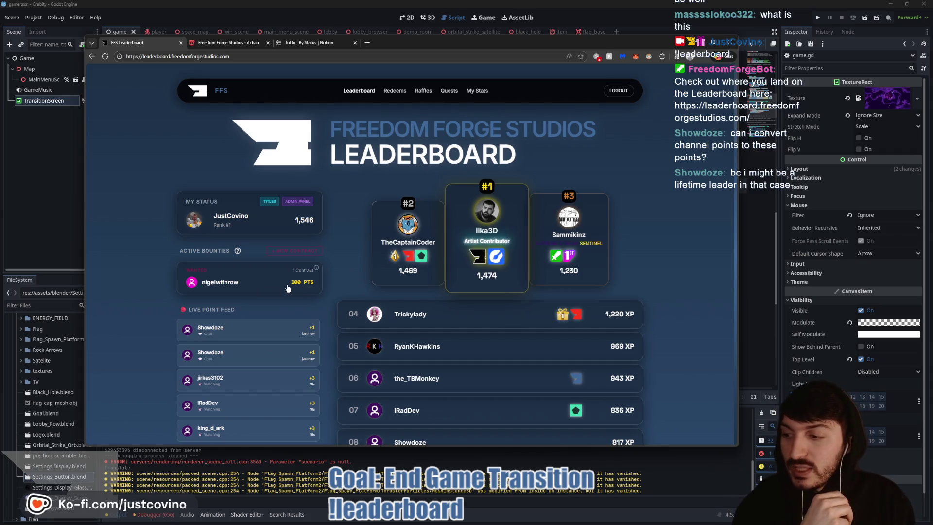
left_click(232, 285)
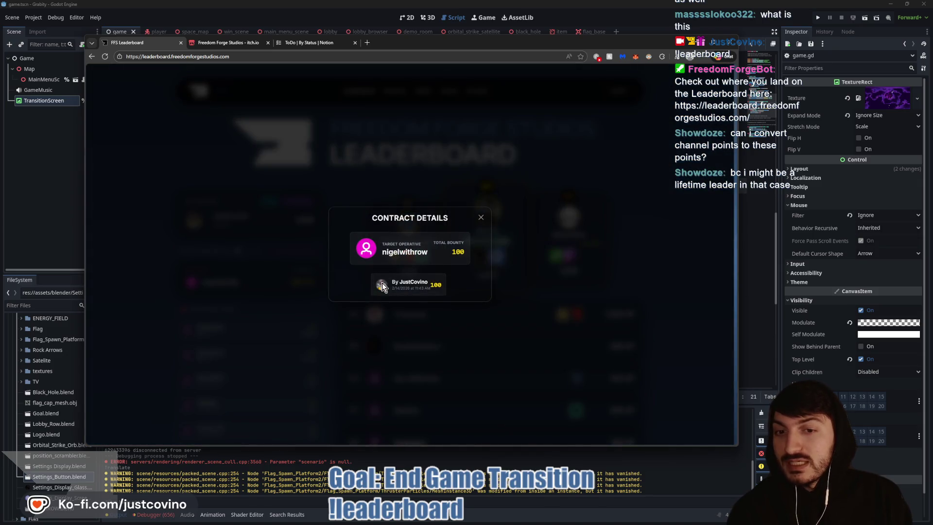
left_click(481, 218)
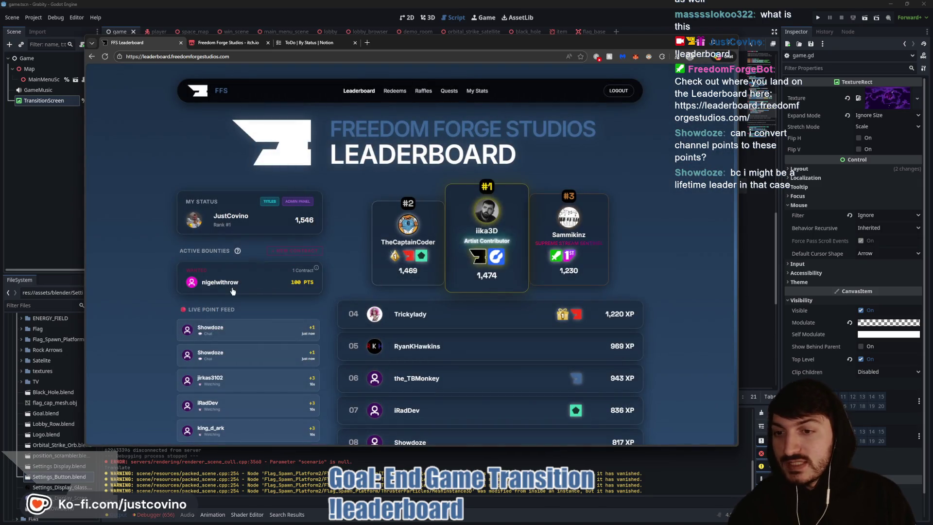
left_click(298, 285)
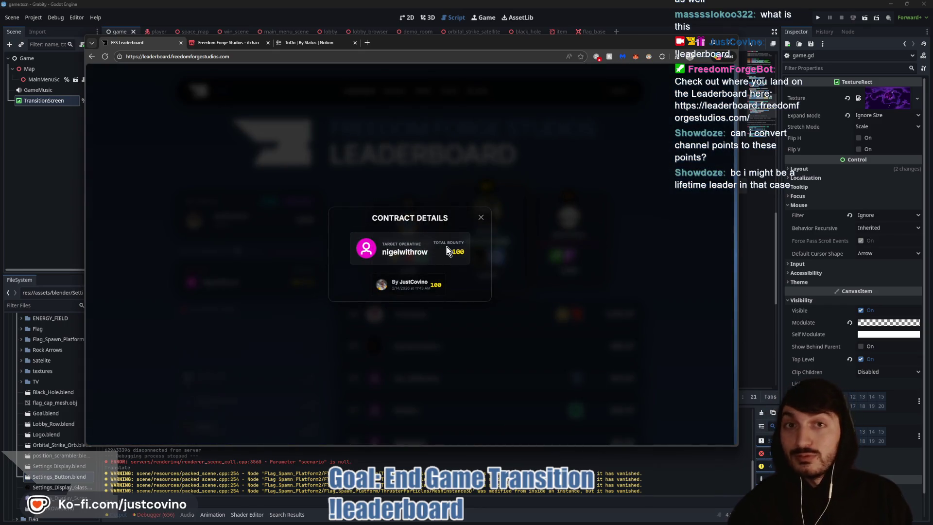
left_click(481, 217)
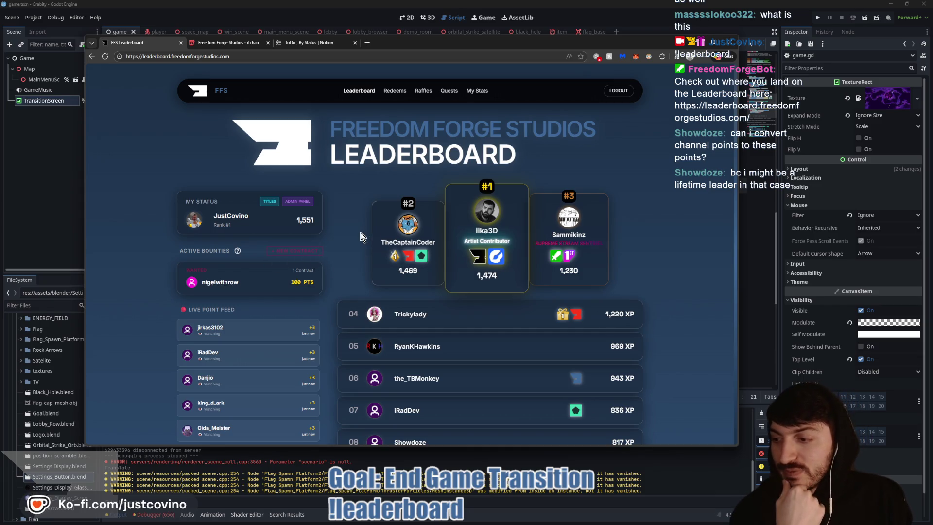
scroll(401, 173, "down", 5)
scroll(370, 181, "up", 5)
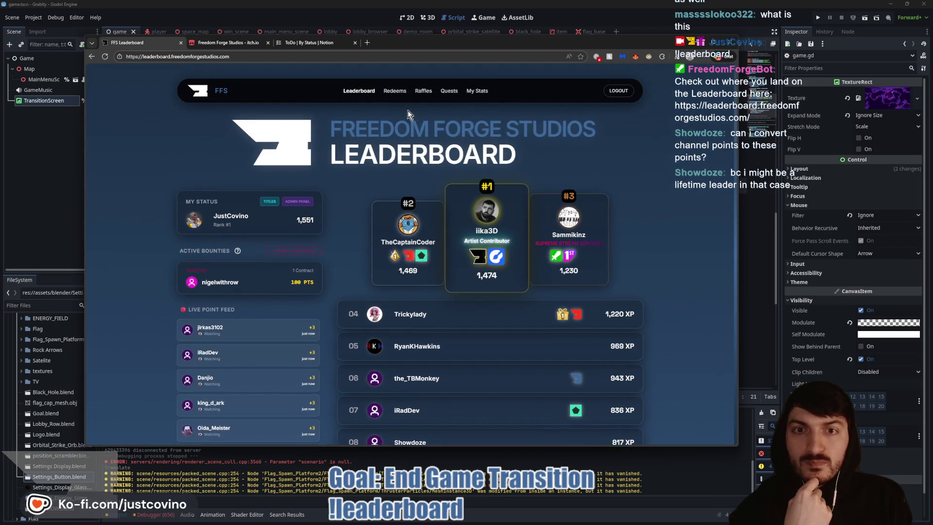
left_click(422, 91)
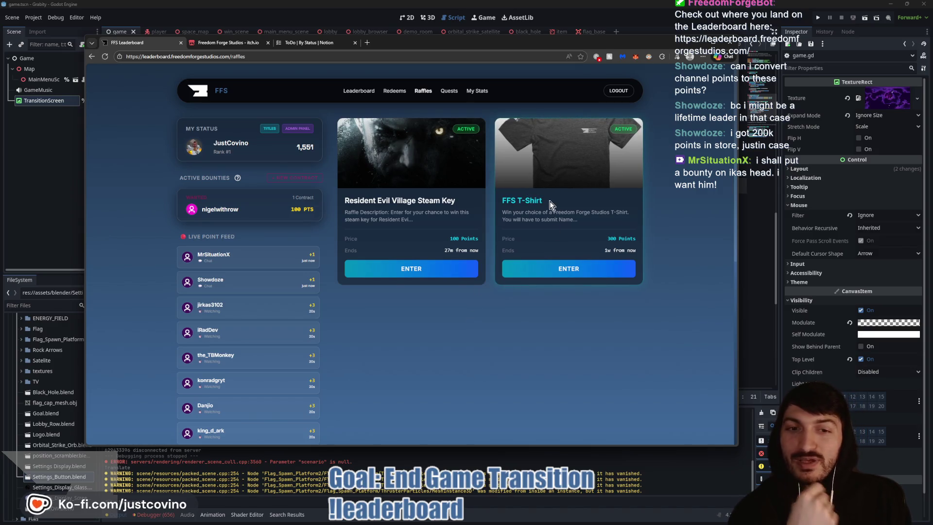
Step: Select the Resident Evil Village Steam Key and FFS T-Shirt raffle titles, then return to Godot
left_click_drag(458, 203, 372, 203)
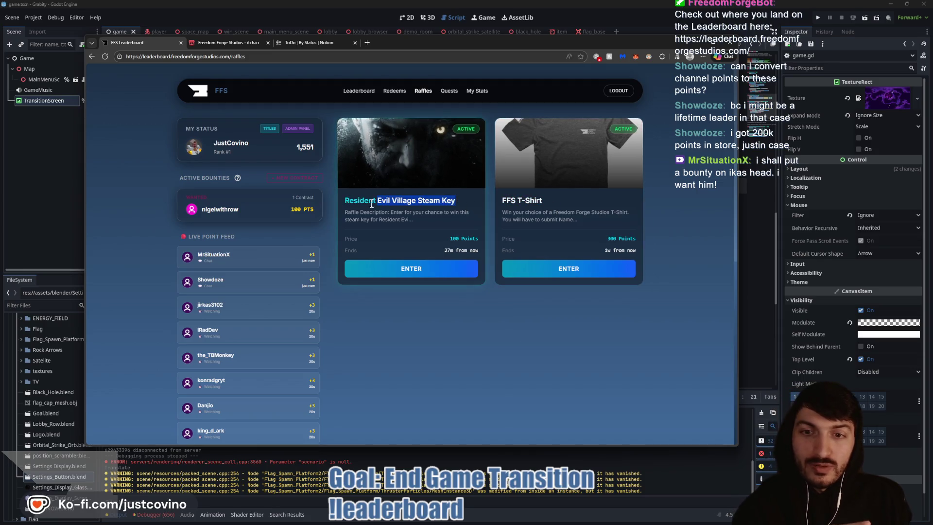
mouse_move(543, 200)
left_mouse_down()
mouse_move(477, 210)
mouse_move(497, 200)
left_mouse_up()
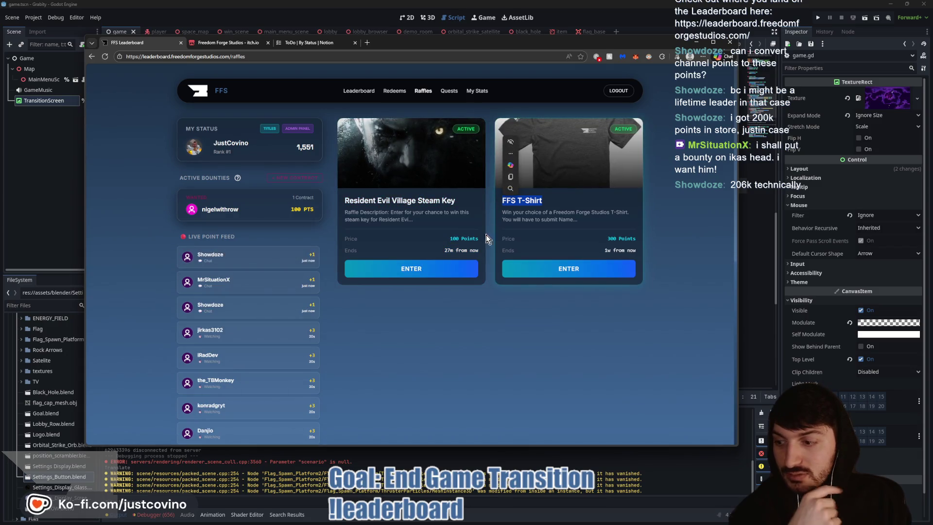
left_click(469, 359)
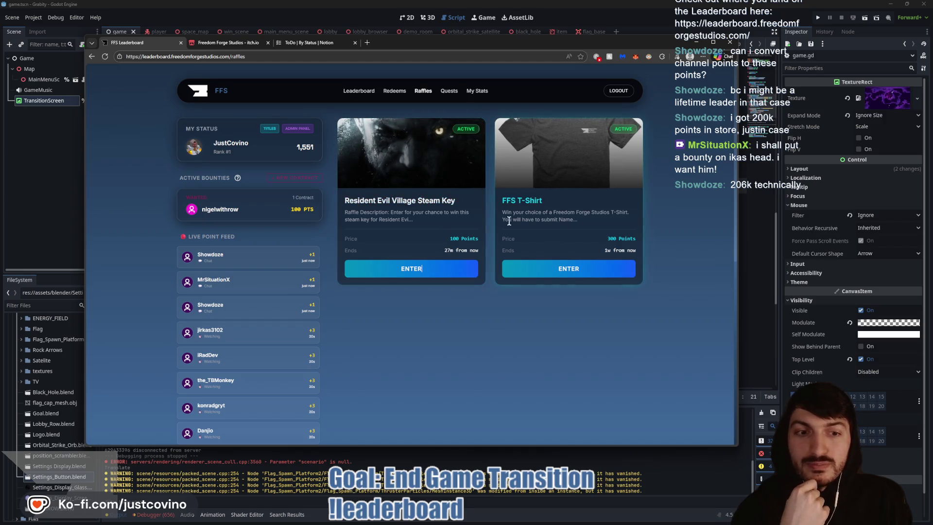
left_click(574, 220)
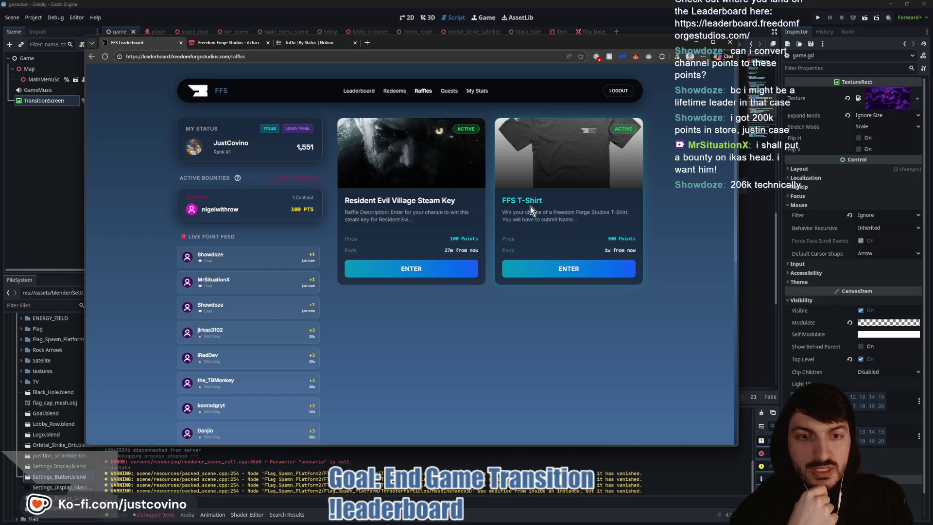
left_click(633, 191)
left_click(402, 462)
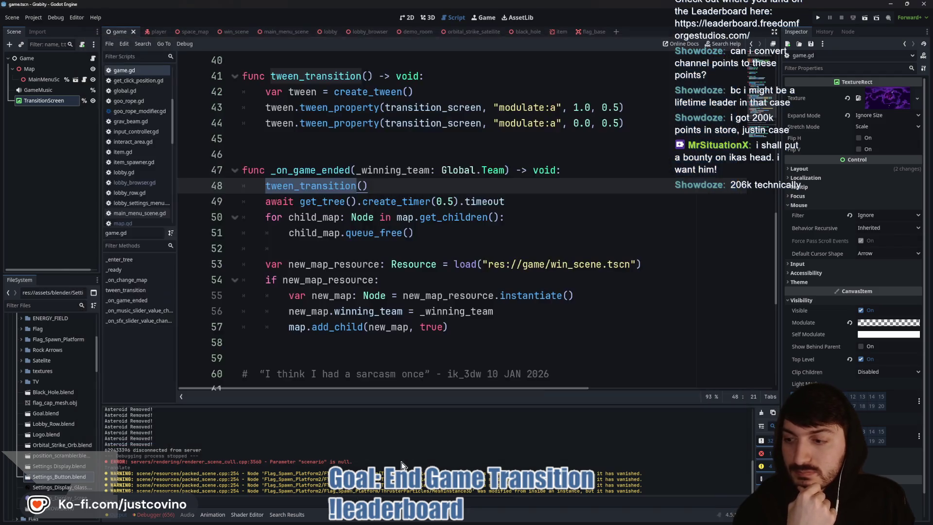
Step: Place the cursor on lines 52 and 46 of game.gd, then run the Grabity project
left_click(446, 248)
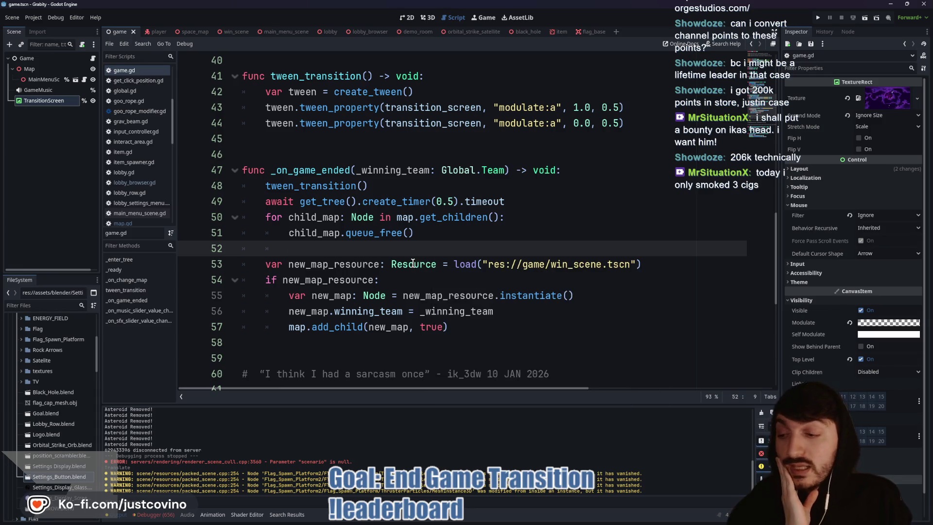
mouse_move(412, 263)
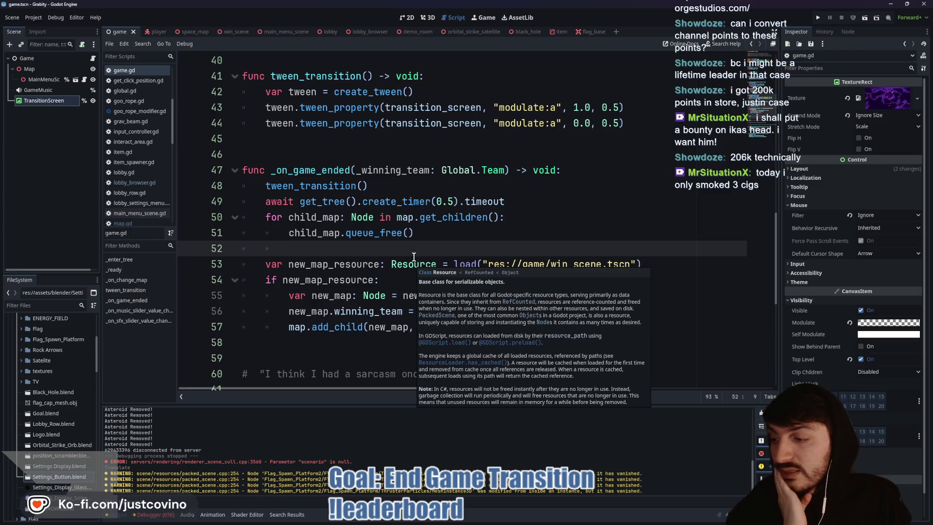
left_click(315, 156)
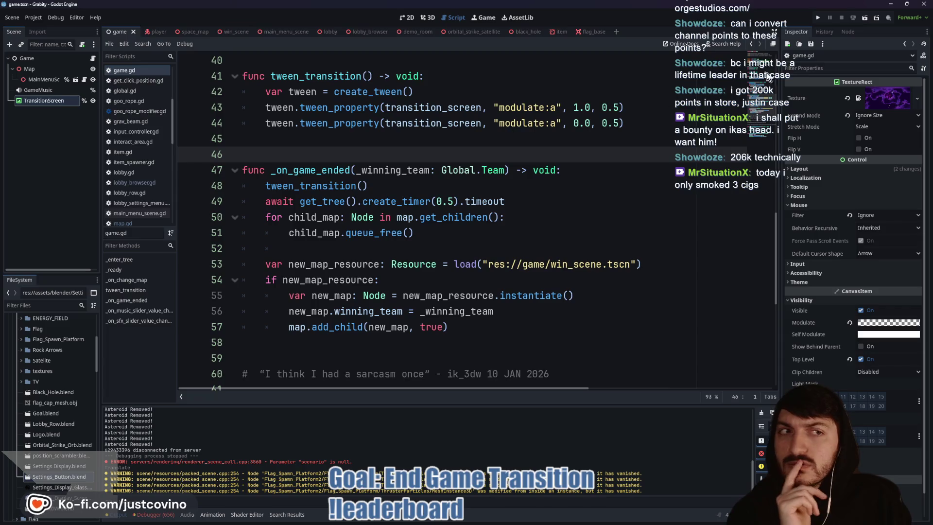
left_click(818, 18)
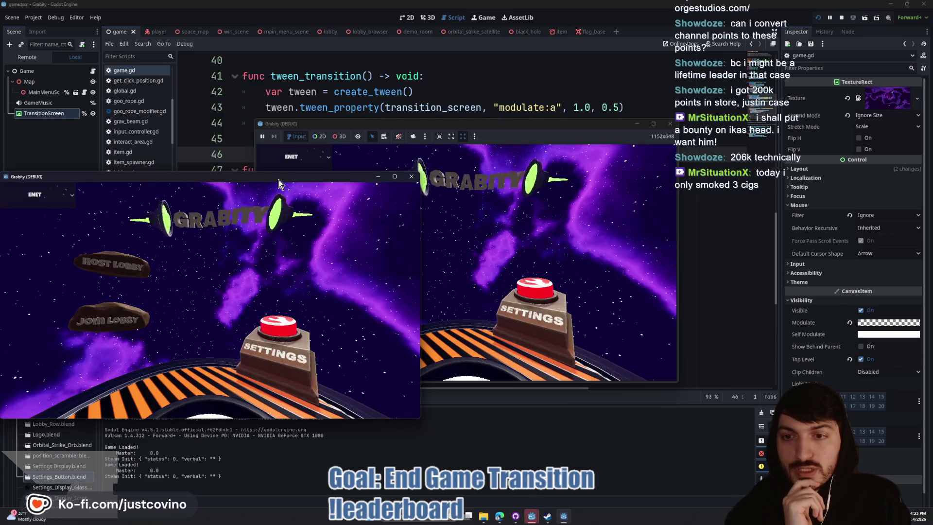
Step: Arrange both debug windows side by side, check the Settings screen, then stop the game with F8
left_click_drag(279, 180, 746, 161)
left_click_drag(564, 125, 326, 119)
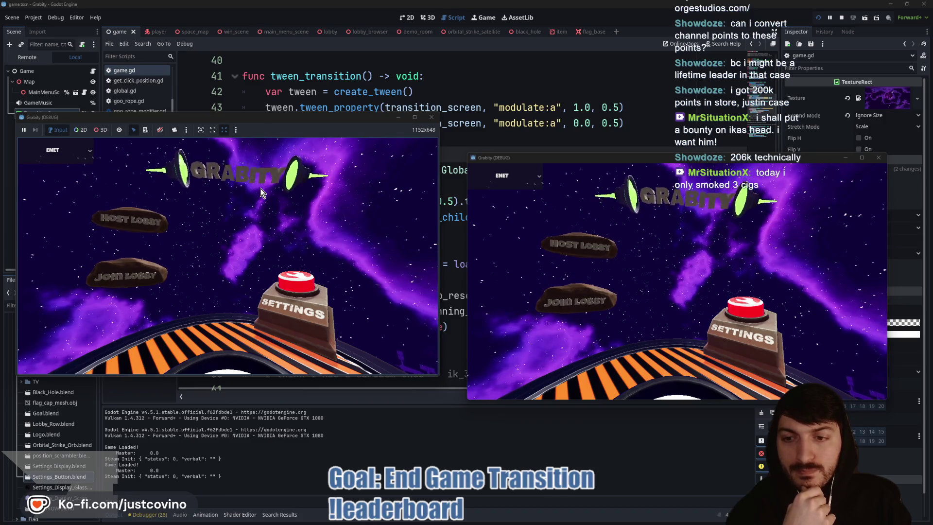
left_click(294, 291)
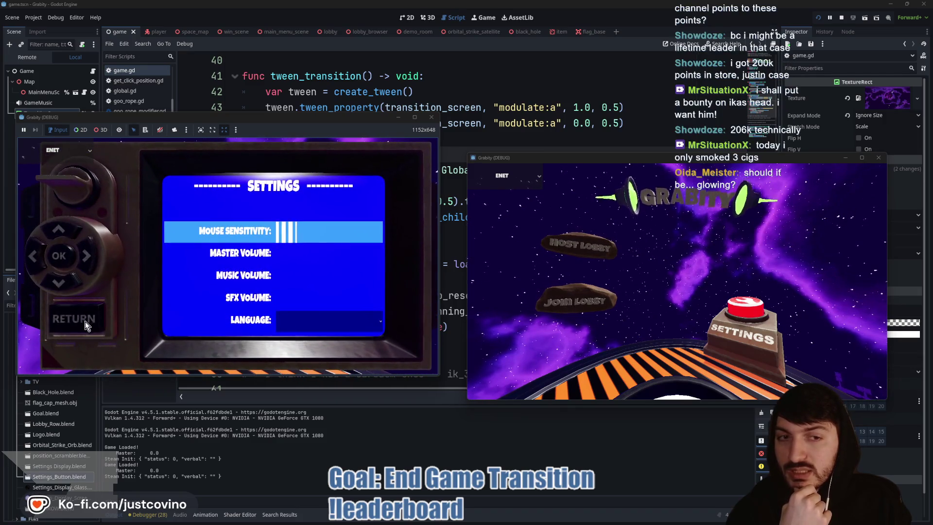
key("Escape")
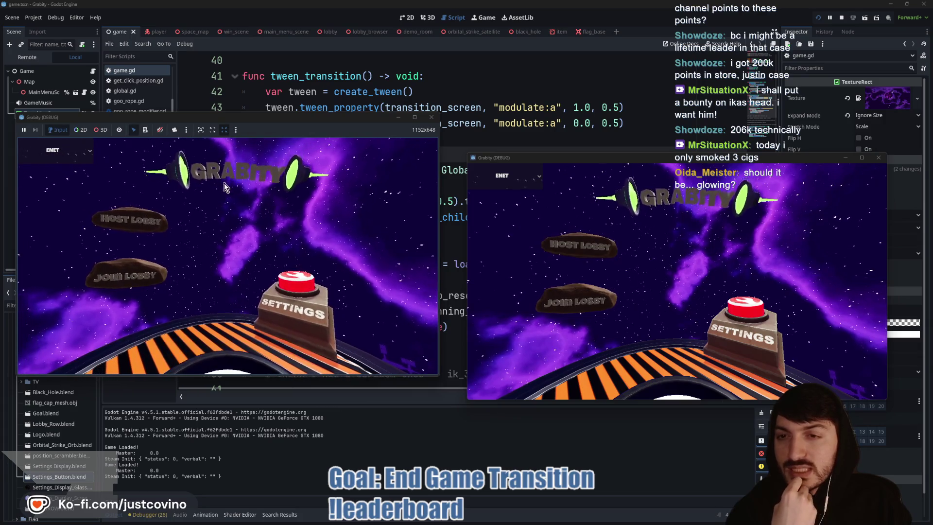
key("F8")
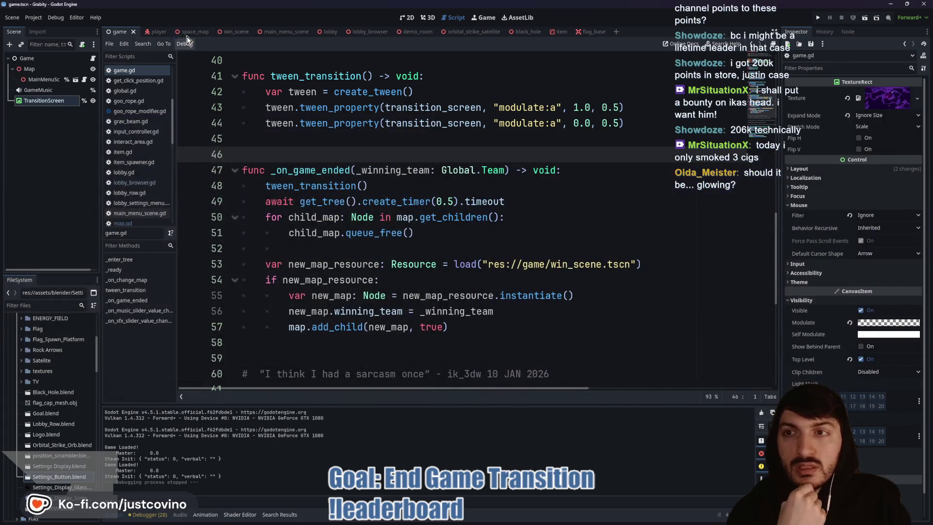
left_click(278, 32)
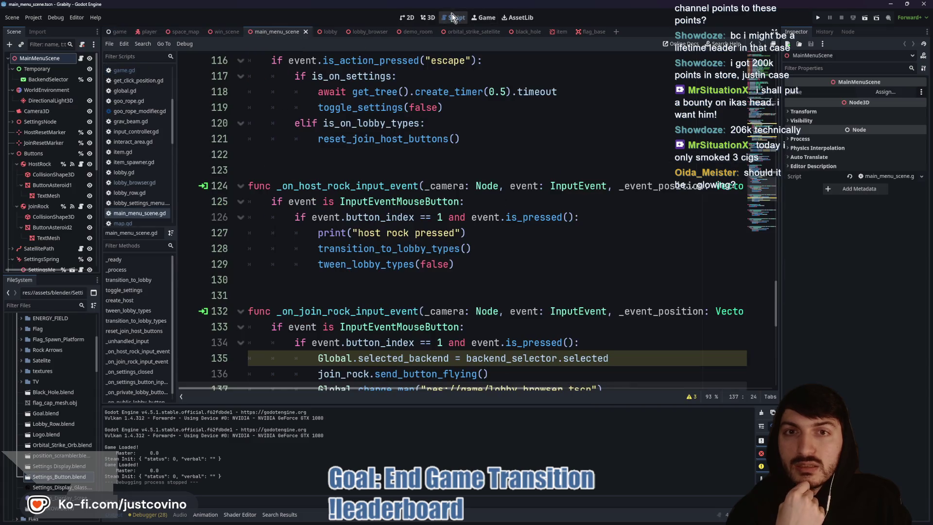
left_click(428, 18)
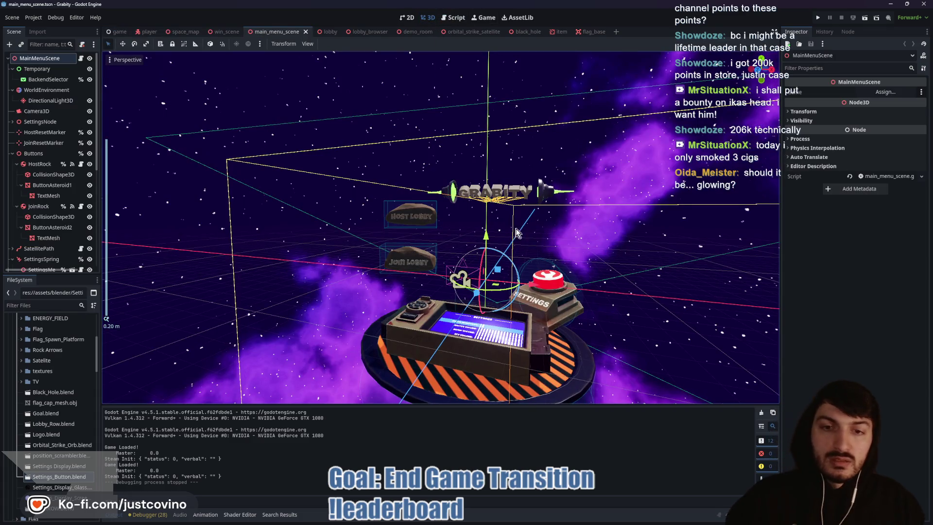
key("w")
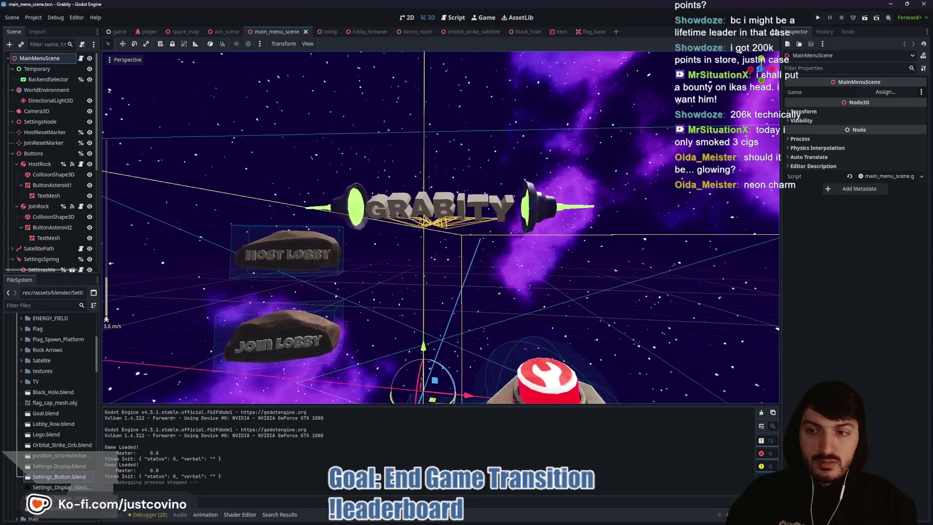
key("f")
scroll(582, 253, "up", 15)
scroll(582, 259, "up", 5)
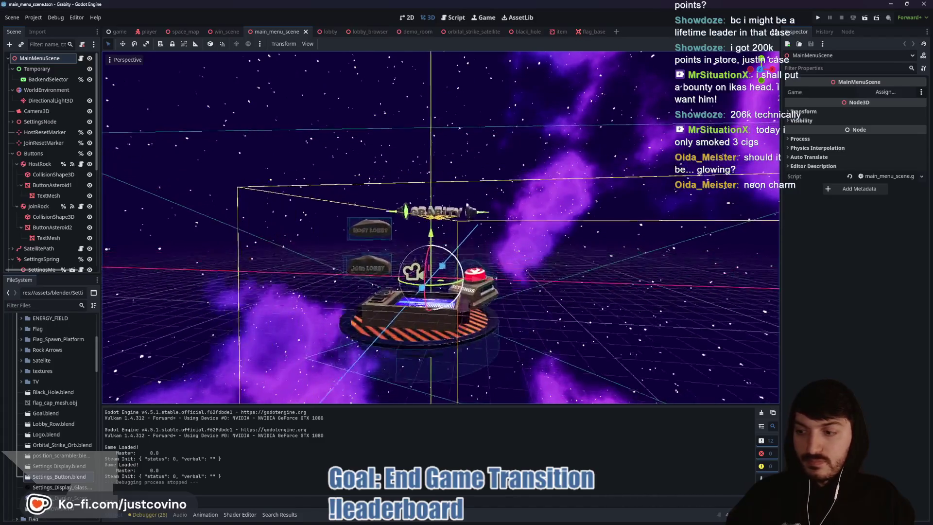
scroll(582, 259, "up", 8)
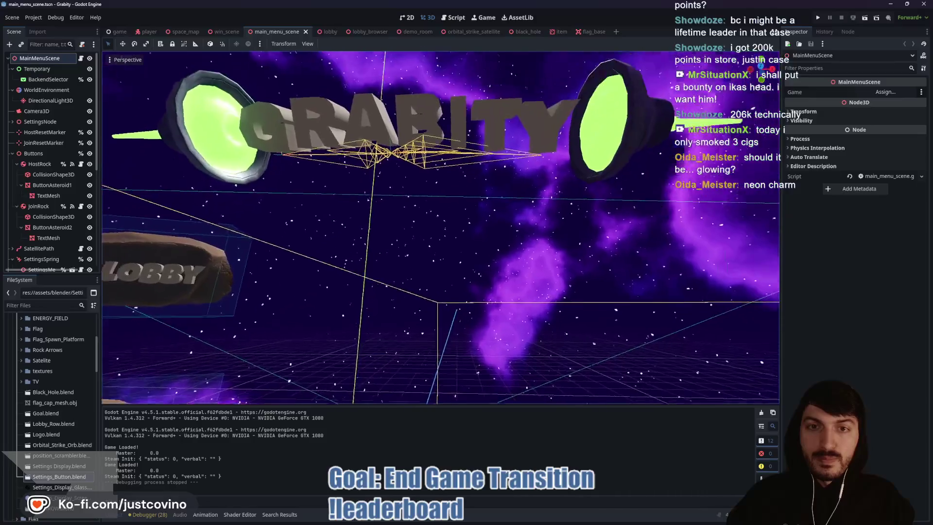
scroll(440, 227, "up", 6)
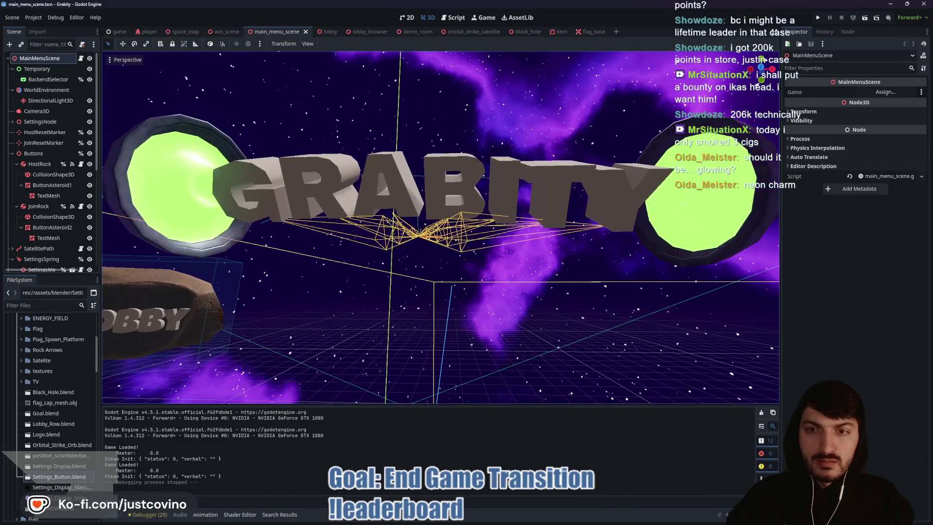
scroll(441, 227, "down", 3)
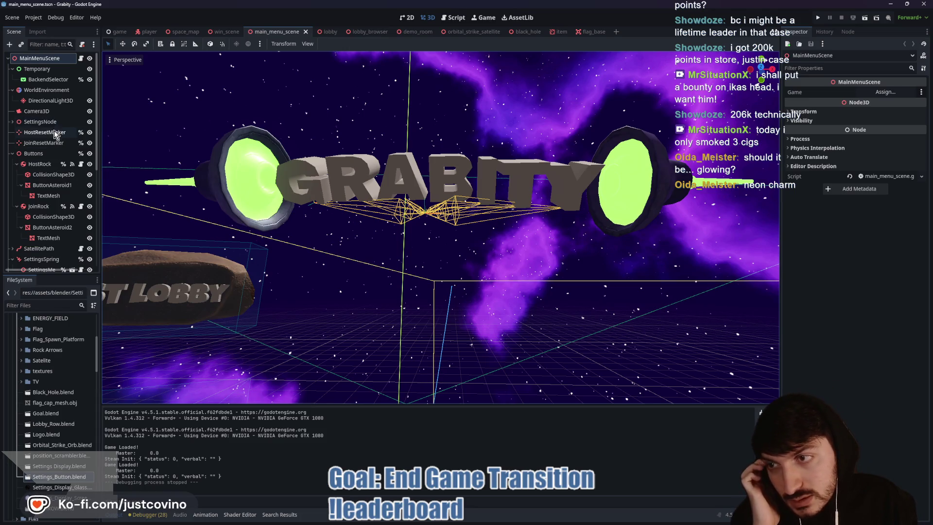
Step: Browse the Scene dock, toggle SettingsNode, and select Logo_Mesh under GameTitle's Logo node
scroll(38, 187, "down", 2)
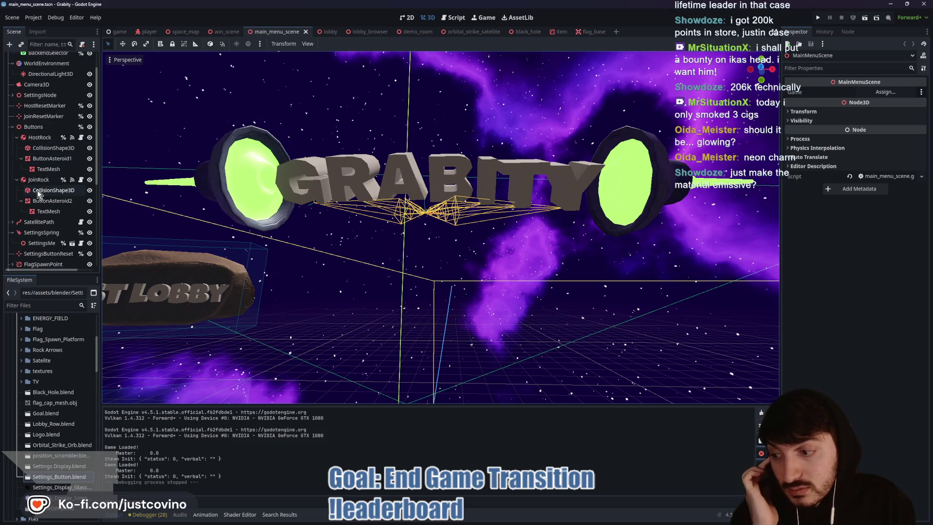
scroll(35, 200, "down", 2)
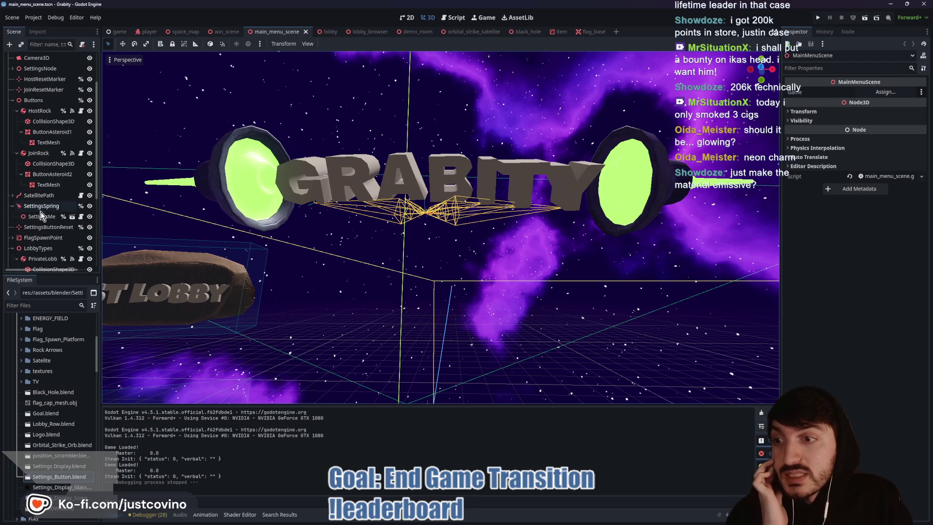
scroll(36, 214, "down", 2)
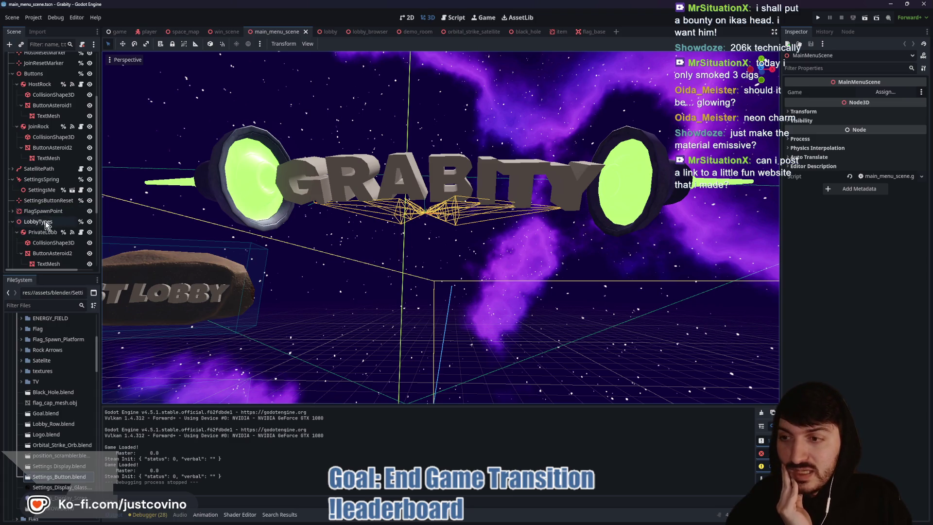
scroll(49, 229, "down", 5)
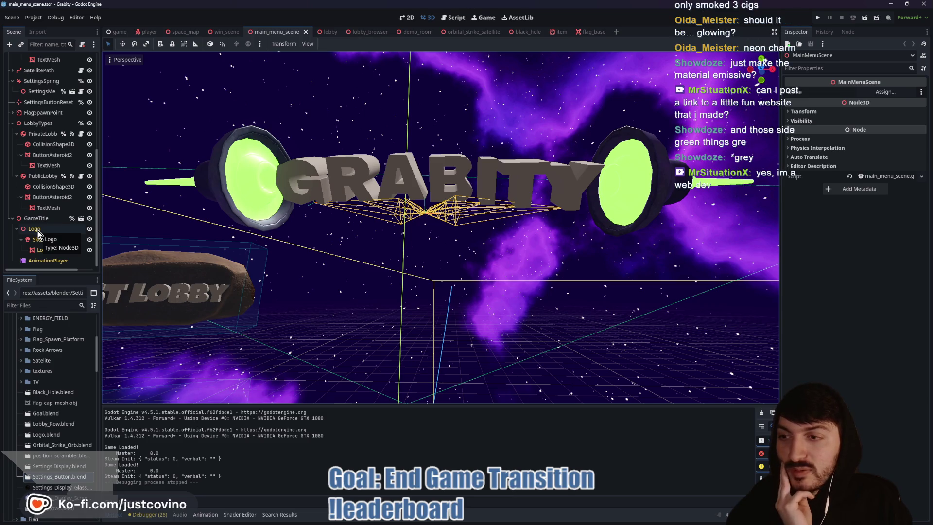
scroll(39, 232, "up", 2)
scroll(39, 232, "up", 2)
scroll(40, 228, "up", 2)
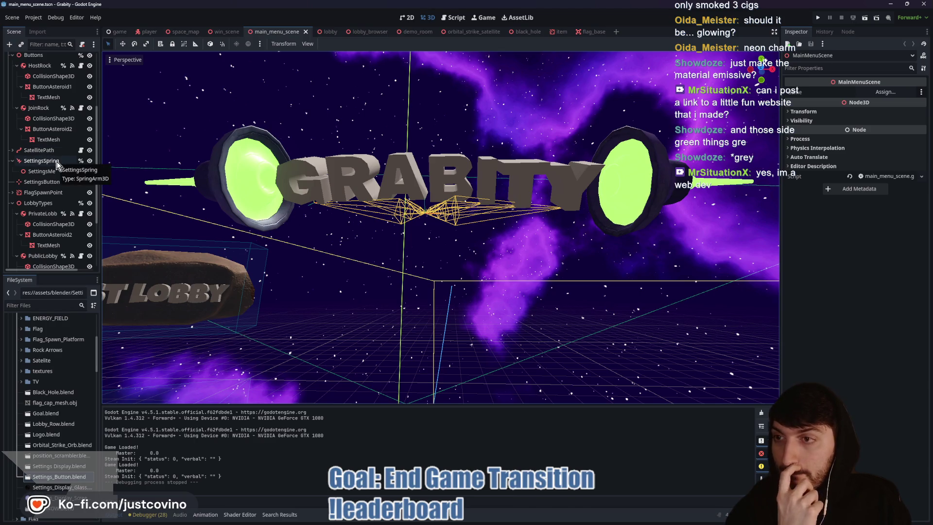
scroll(57, 165, "up", 2)
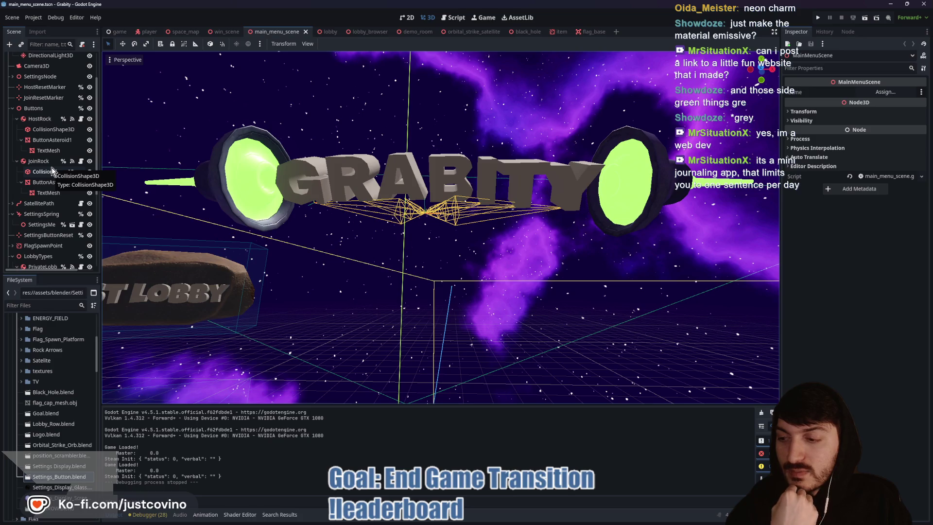
scroll(48, 172, "up", 2)
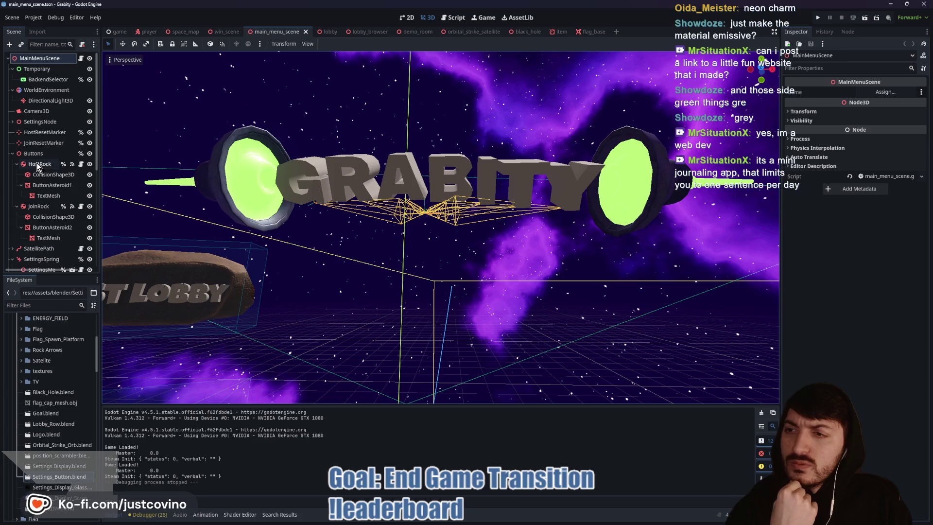
left_click(12, 122)
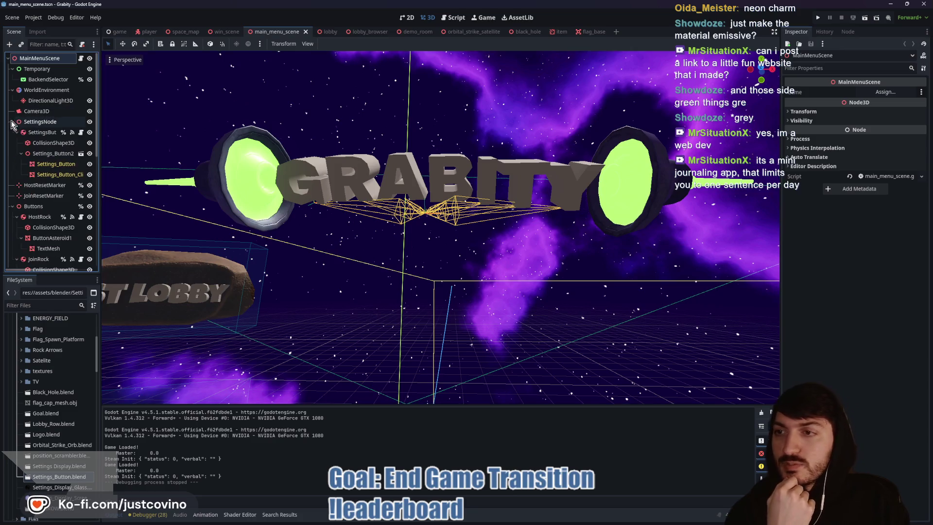
left_click(11, 121)
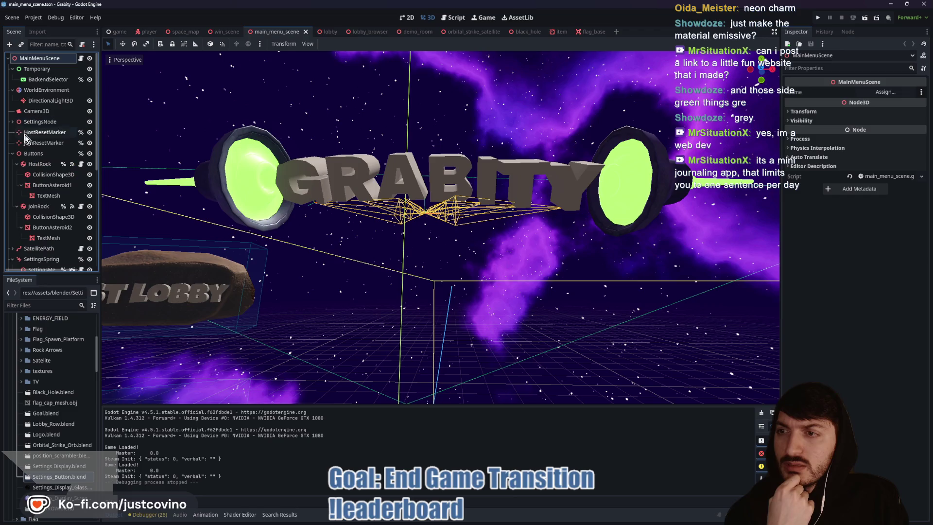
scroll(46, 146, "down", 9)
left_click(48, 228)
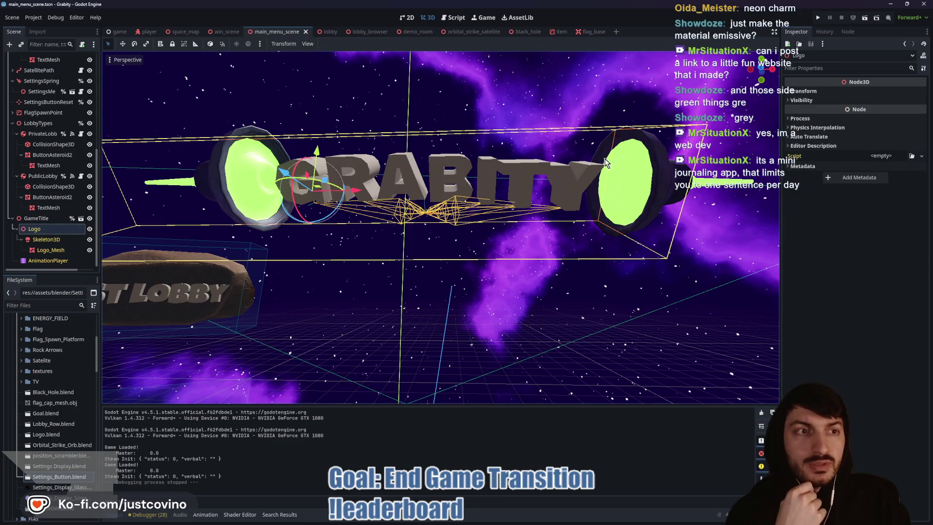
left_click(51, 250)
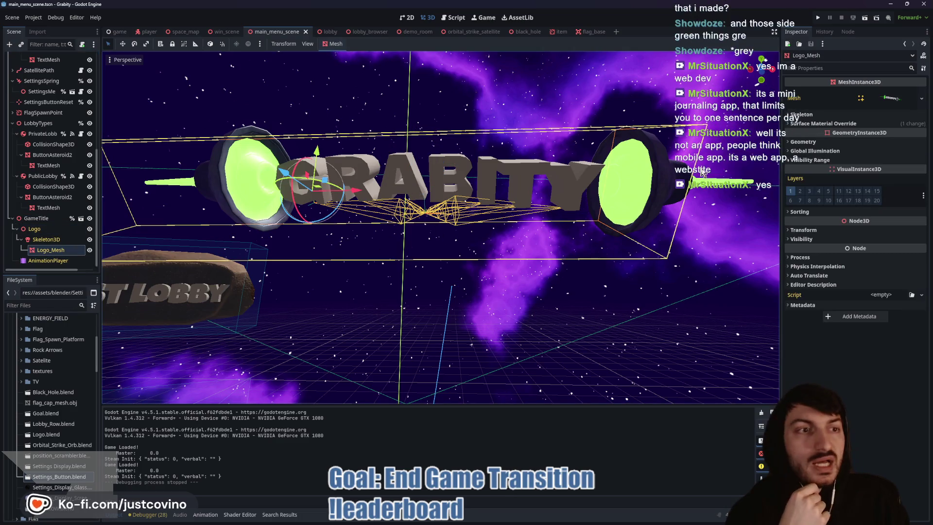
Step: Expand the override slots and open the slot 0 material, undoing a stray new material and a clear
left_click(845, 124)
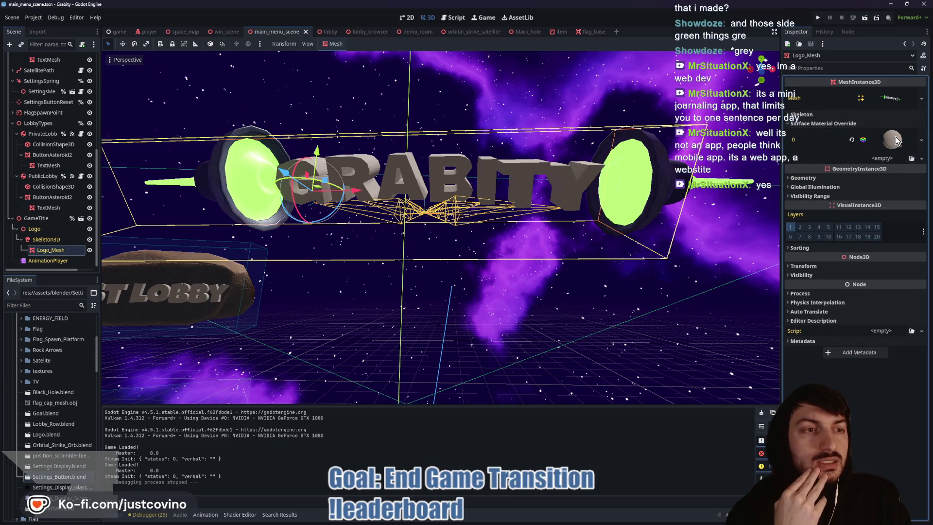
left_click(883, 160)
left_click(896, 180)
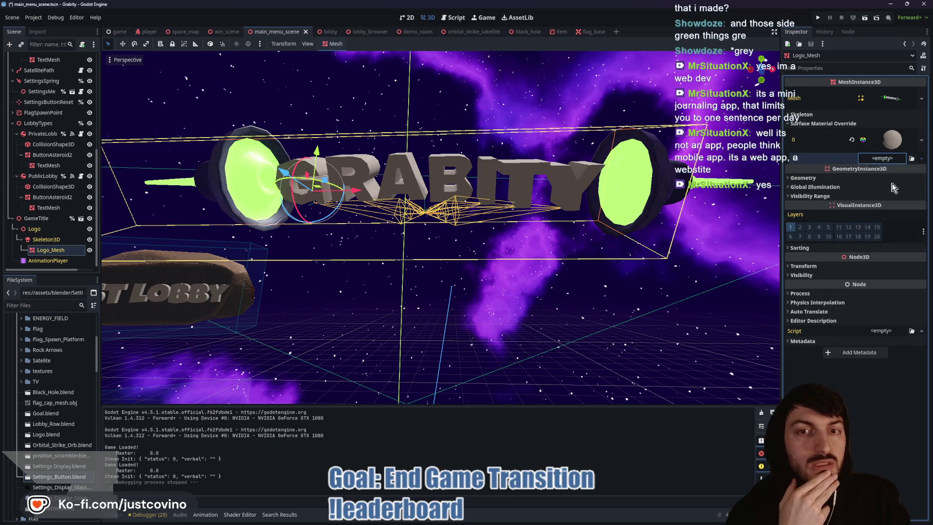
key("ctrl+z")
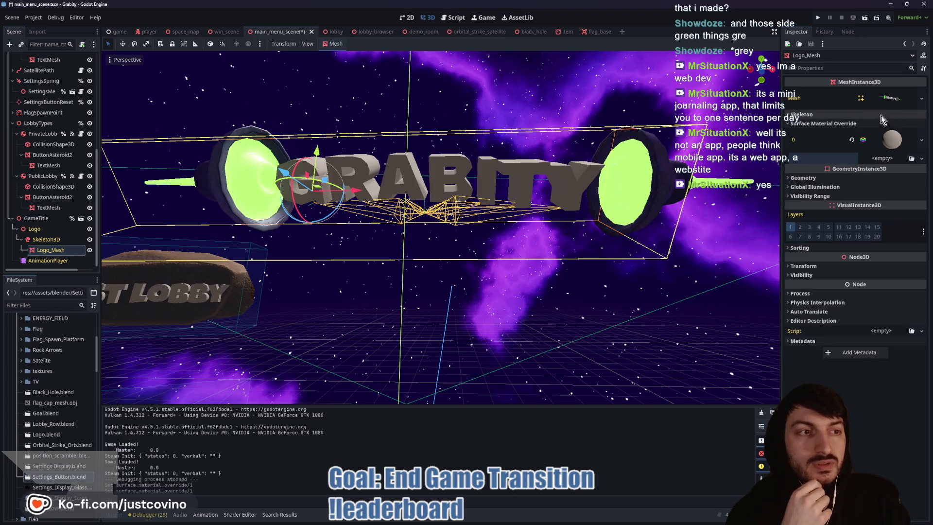
scroll(698, 221, "down", 5)
scroll(681, 243, "up", 5)
left_click(891, 139)
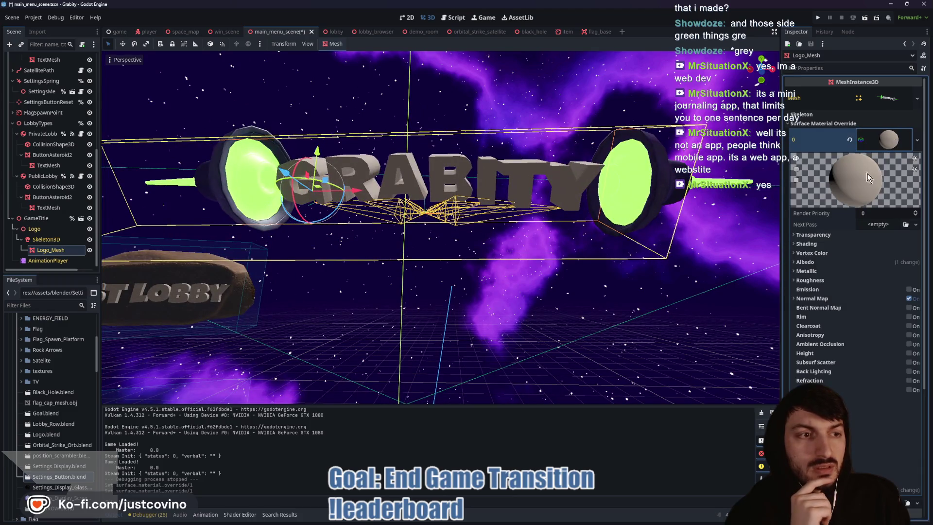
left_click(850, 138)
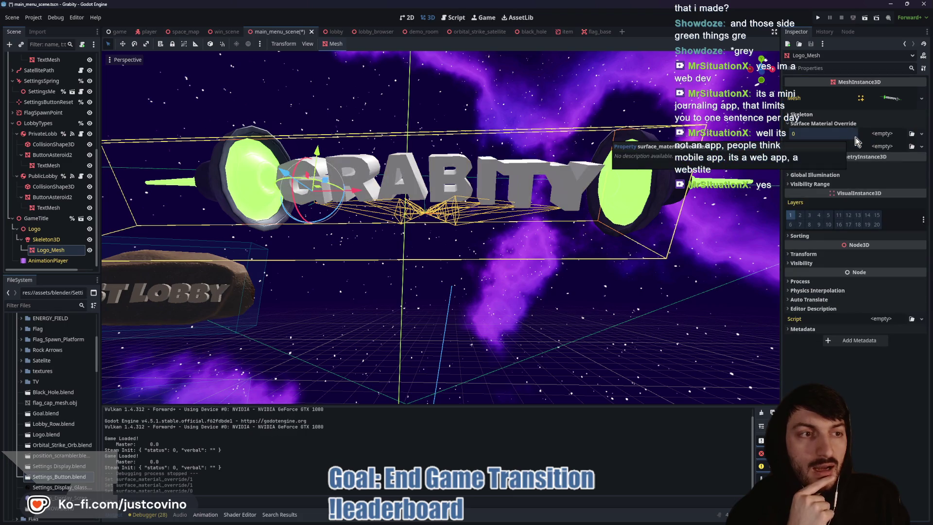
key("ctrl+z")
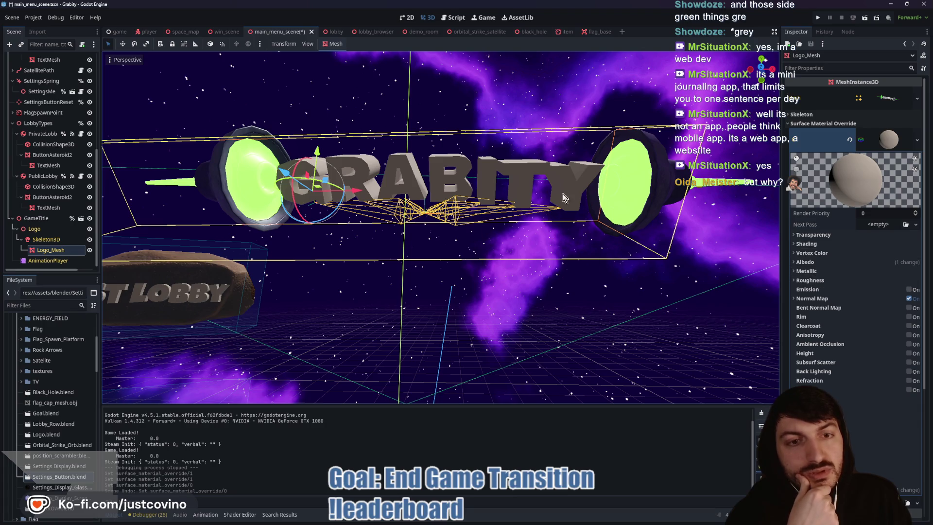
Step: Turn off Normal Map on the slot 0 material, expand Albedo, then collapse the material
left_click(826, 298)
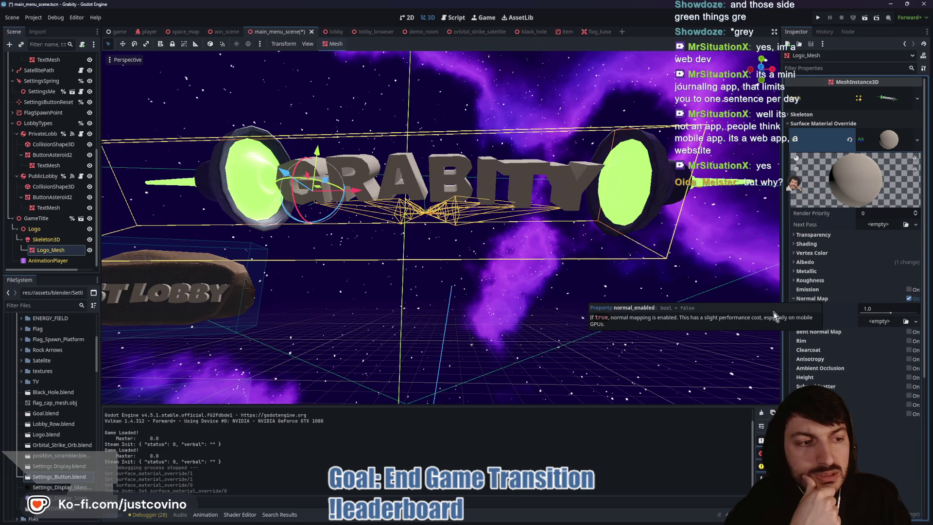
left_click(909, 299)
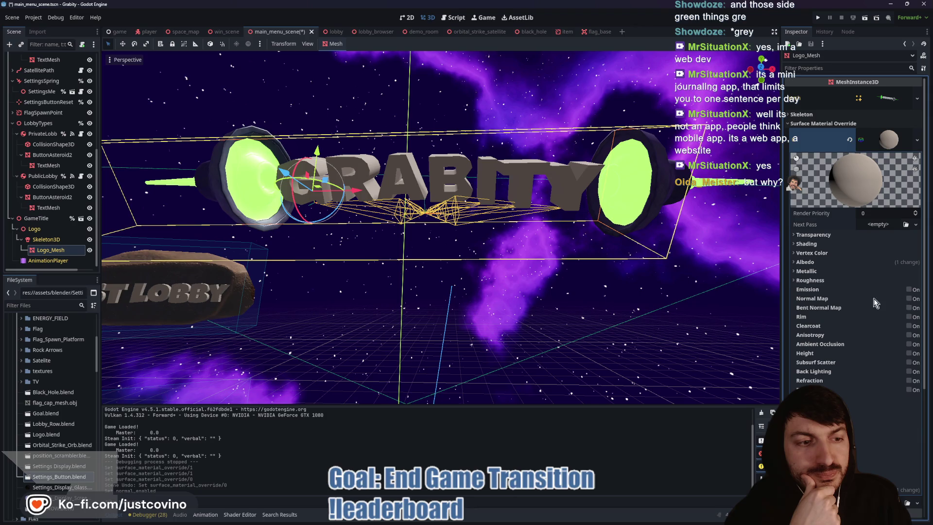
left_click(813, 262)
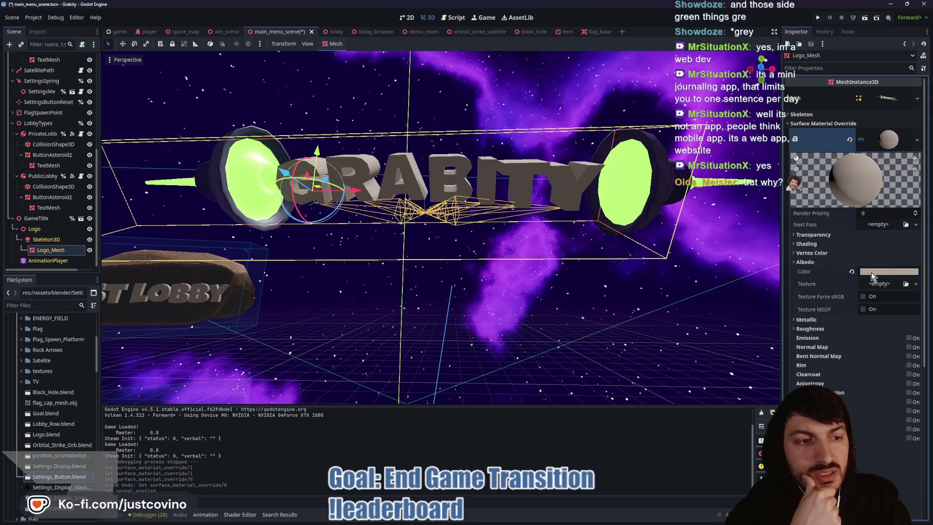
left_click(811, 236)
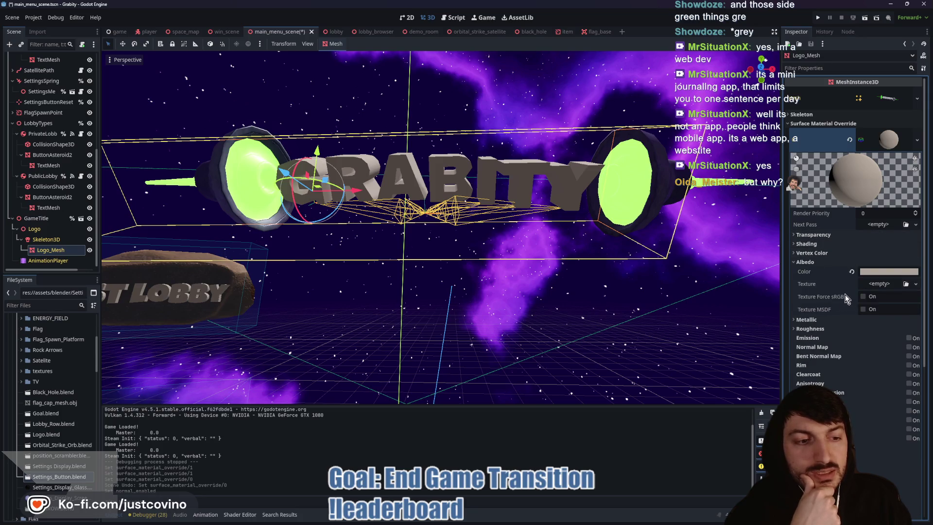
left_click(890, 140)
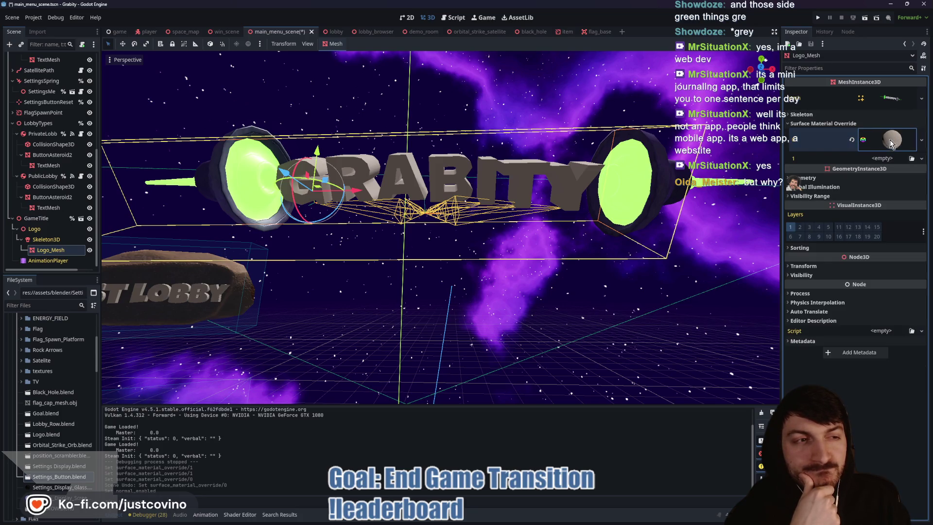
Step: Paste the green spotlight material into Logo_Mesh's Surface Material Override slot 1
left_click(884, 99)
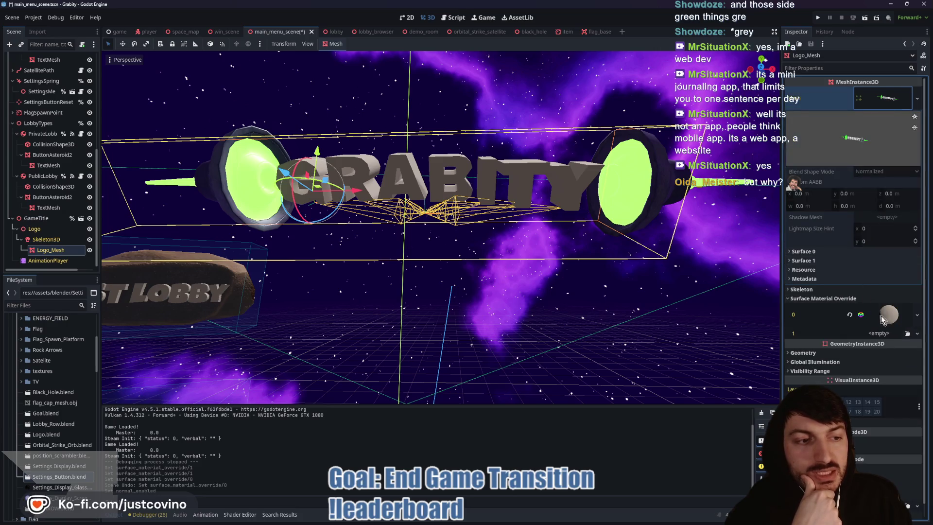
left_click(826, 261)
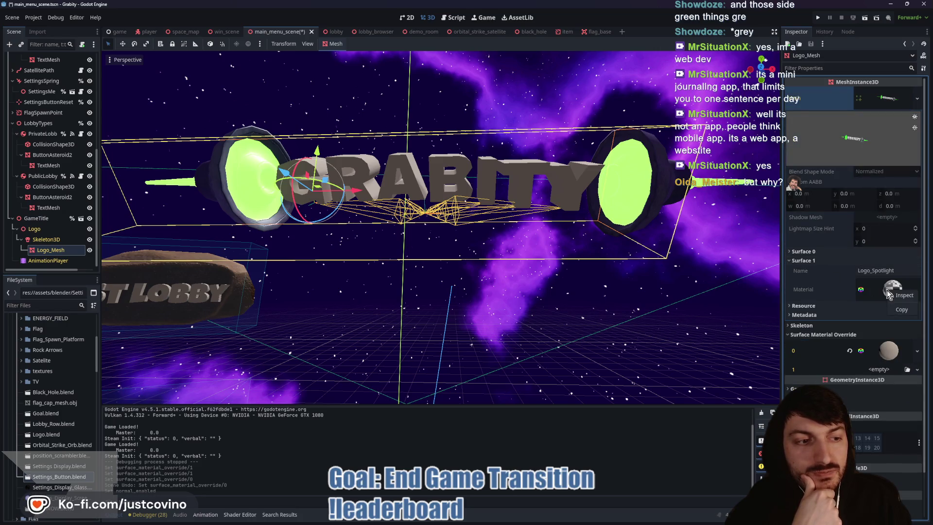
left_click(878, 369)
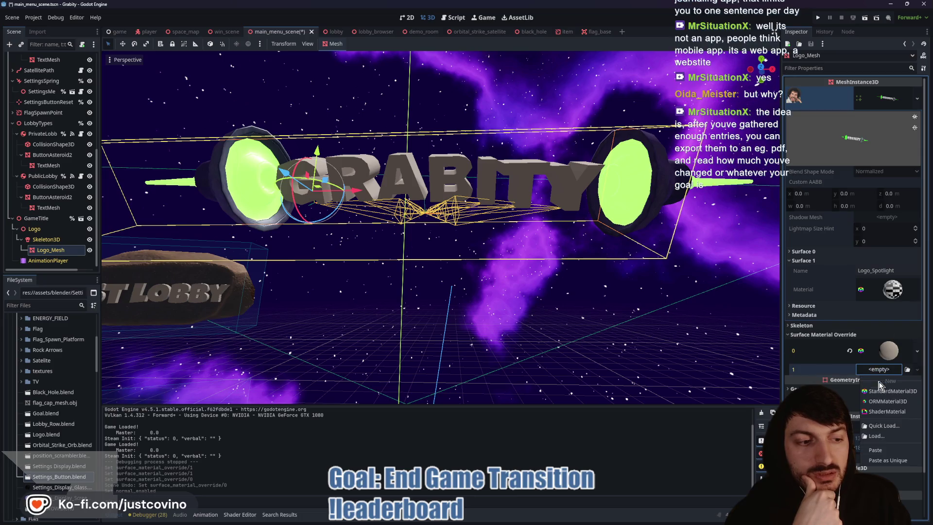
left_click(881, 449)
Step: Open the material's Emission settings and leave the energy multiplier at 1.0
scroll(858, 304, "down", 4)
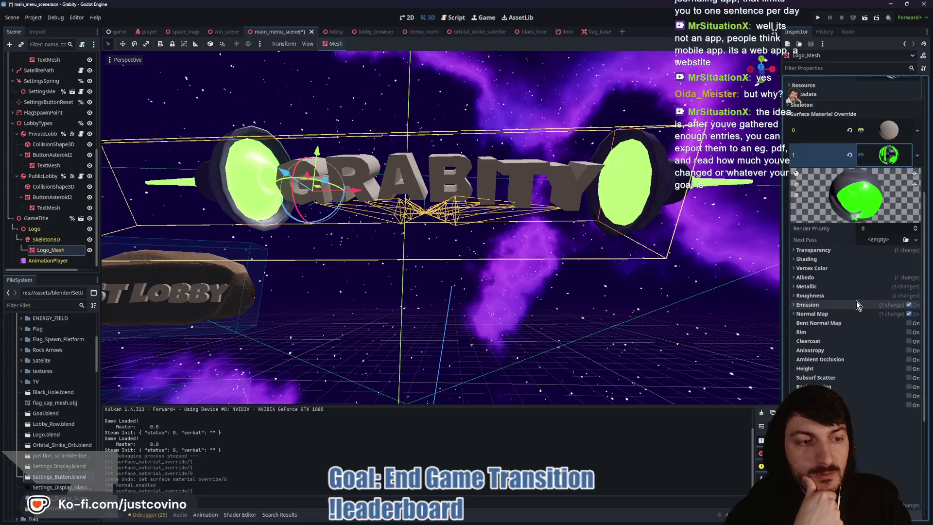
left_click(823, 305)
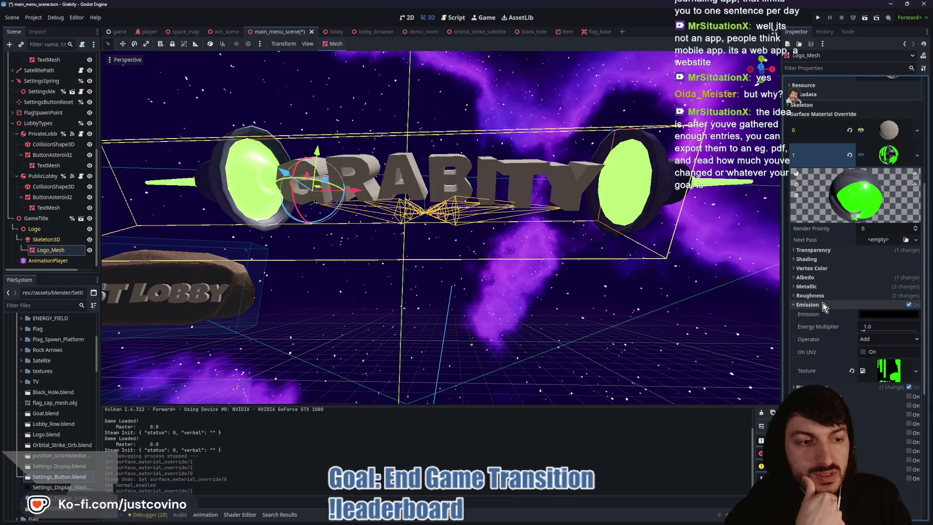
left_click_drag(864, 331, 866, 332)
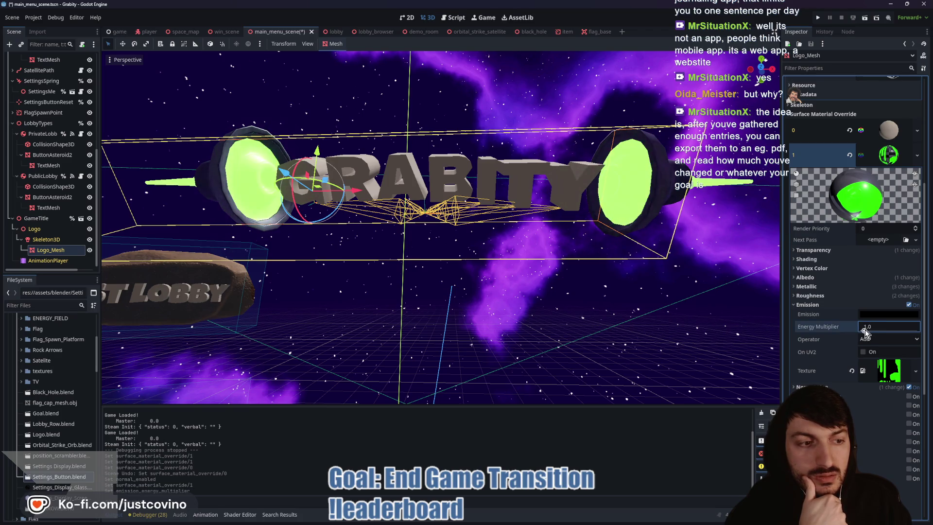
left_click(851, 327)
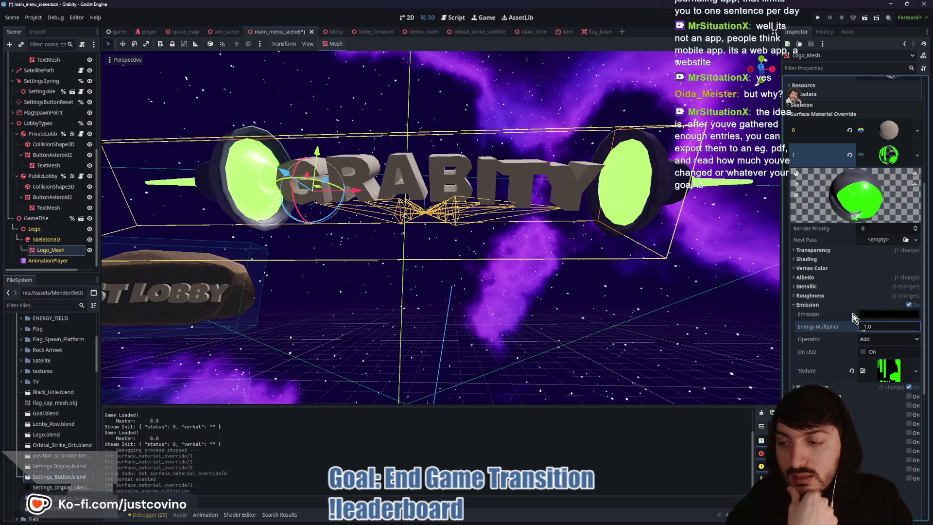
key("Return")
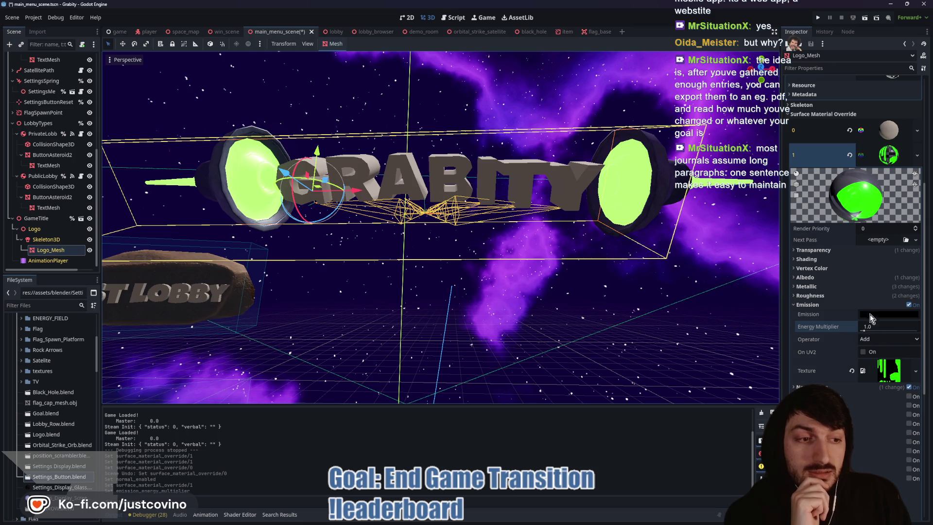
Step: Fold away Emission and Transparency, then select the animation player node
left_click(812, 305)
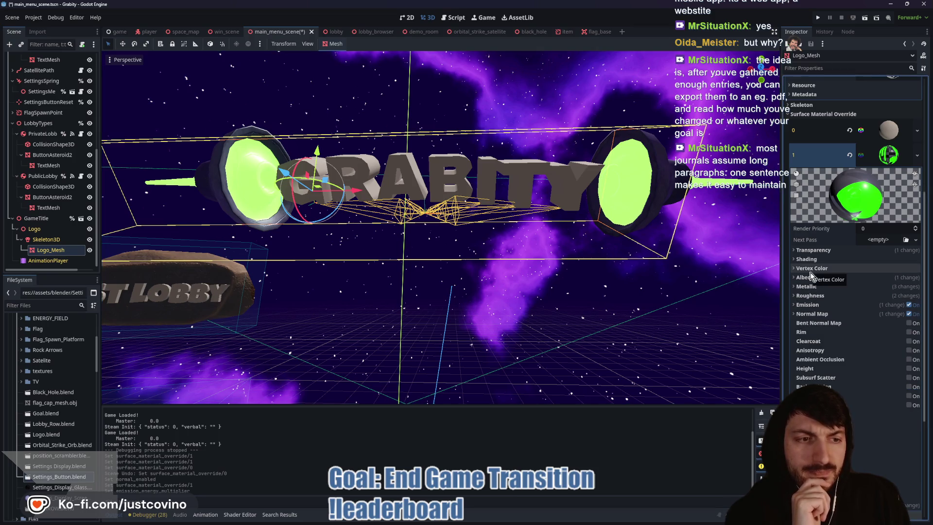
left_click(808, 249)
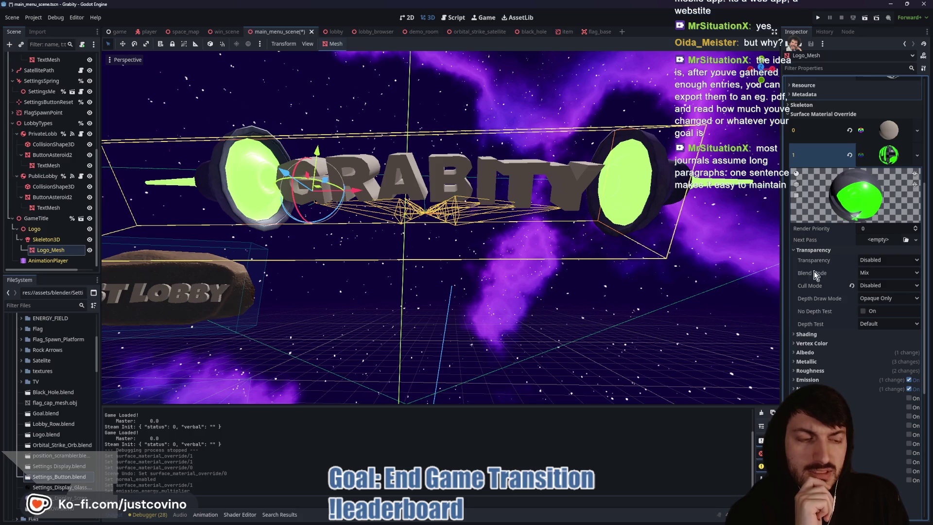
left_click(804, 250)
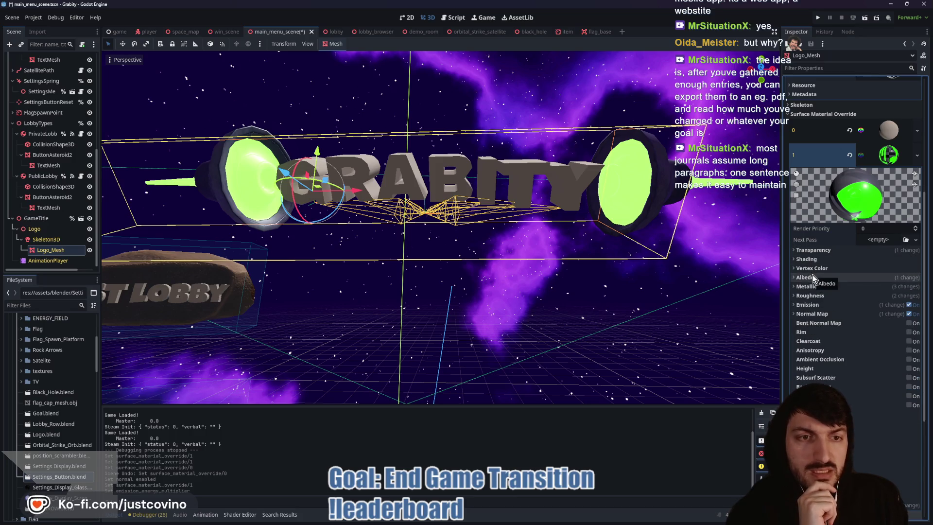
scroll(689, 333, "down", 3)
scroll(681, 316, "up", 3)
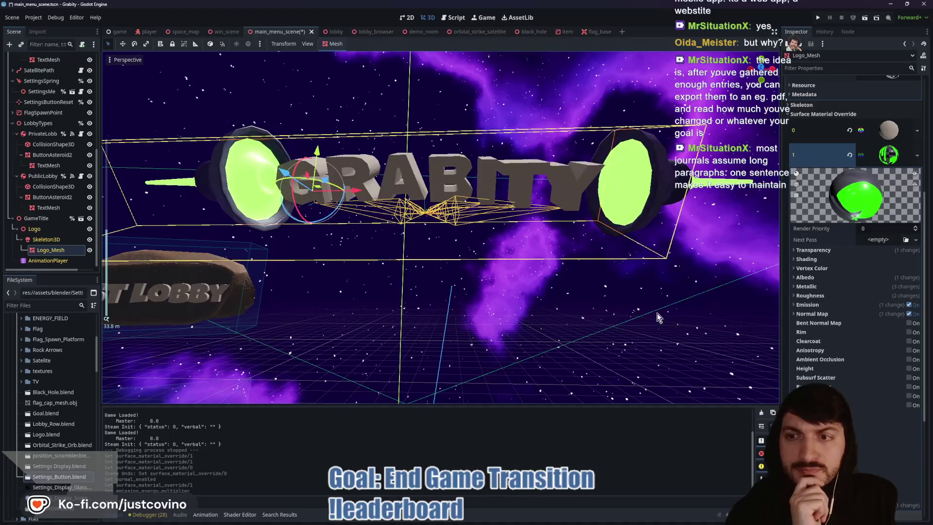
left_click(48, 260)
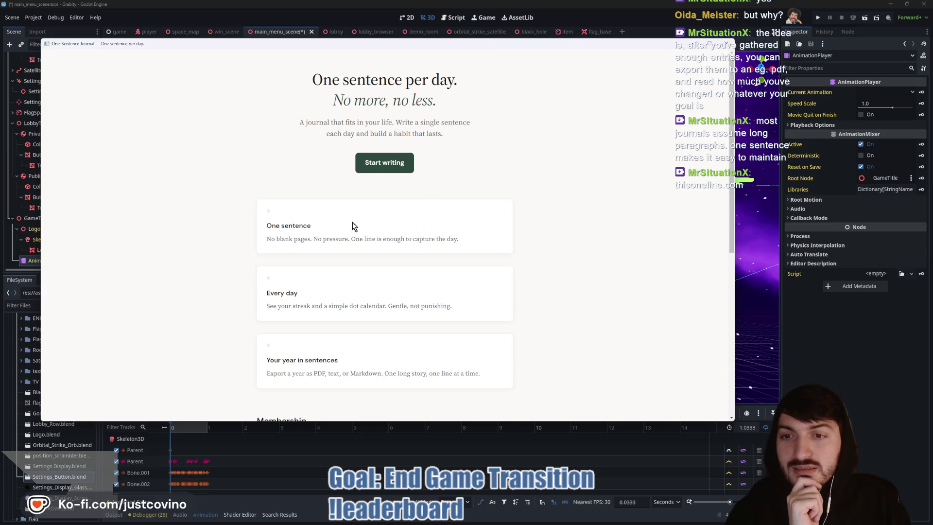
Step: Highlight the Membership pricing: the one-time payment line and the 6-month $25 plan
scroll(354, 225, "down", 6)
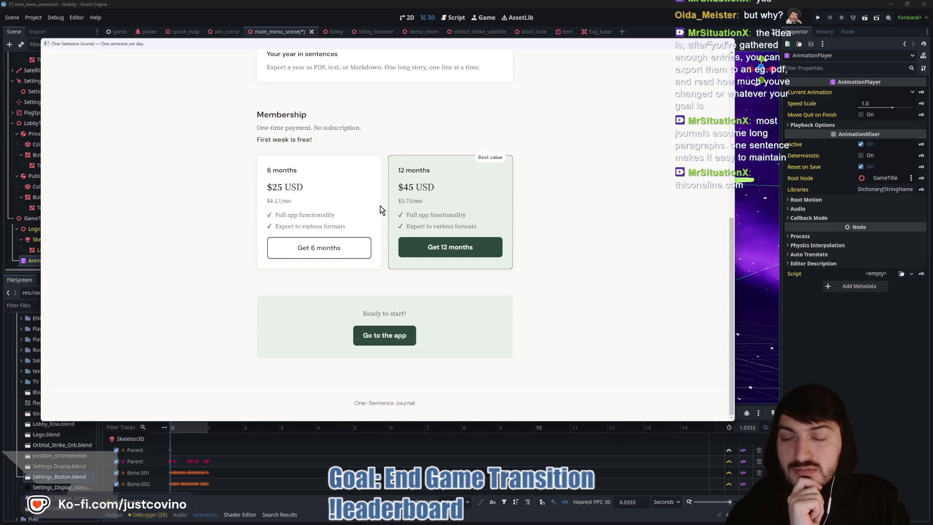
scroll(380, 210, "up", 2)
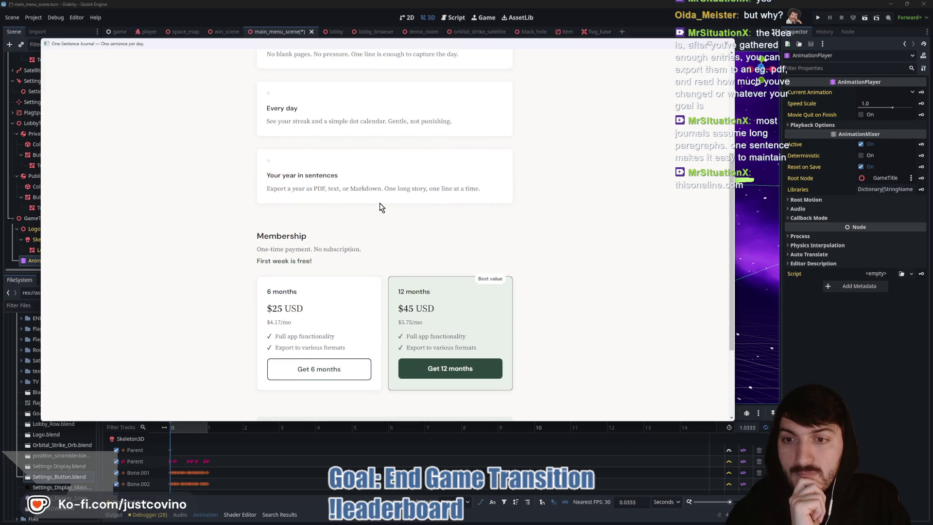
scroll(380, 207, "down", 2)
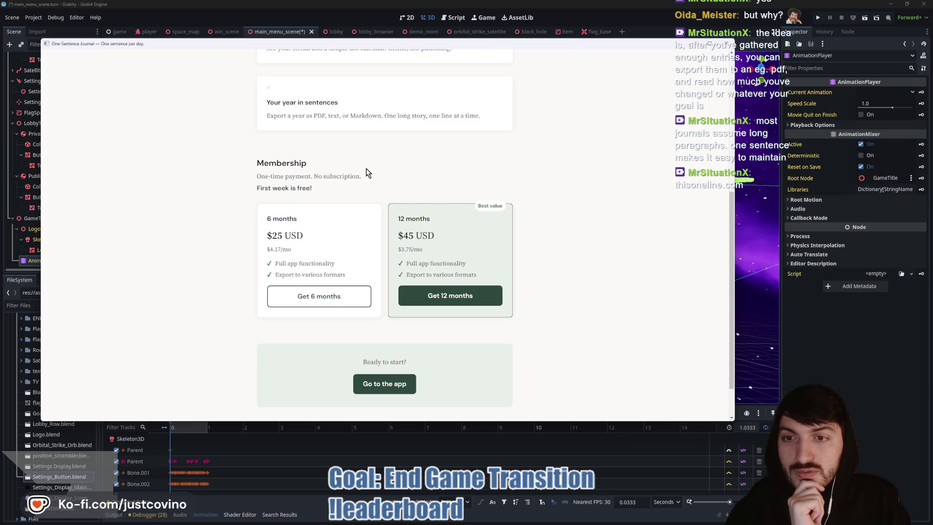
left_click_drag(362, 177, 257, 176)
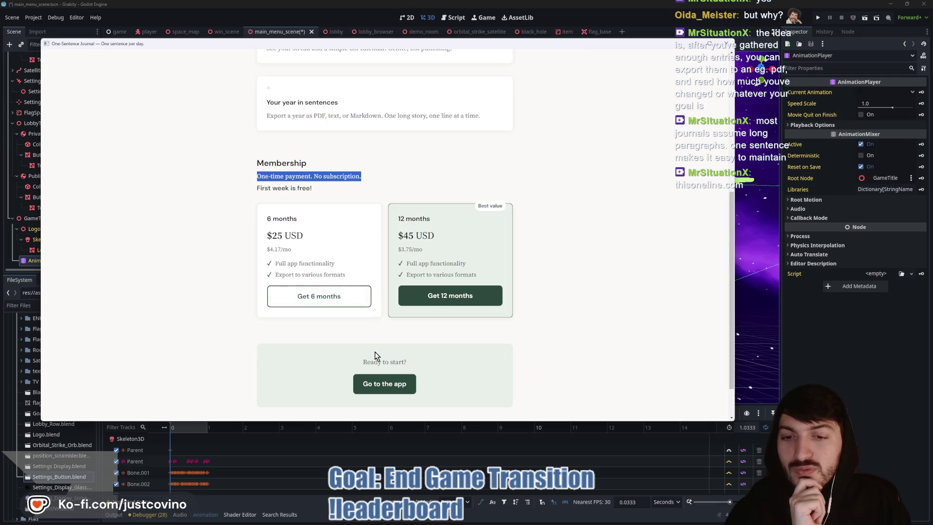
mouse_move(292, 251)
left_mouse_down()
mouse_move(267, 252)
mouse_move(254, 236)
left_mouse_up()
left_click_drag(253, 178, 379, 183)
left_click_drag(302, 252, 244, 222)
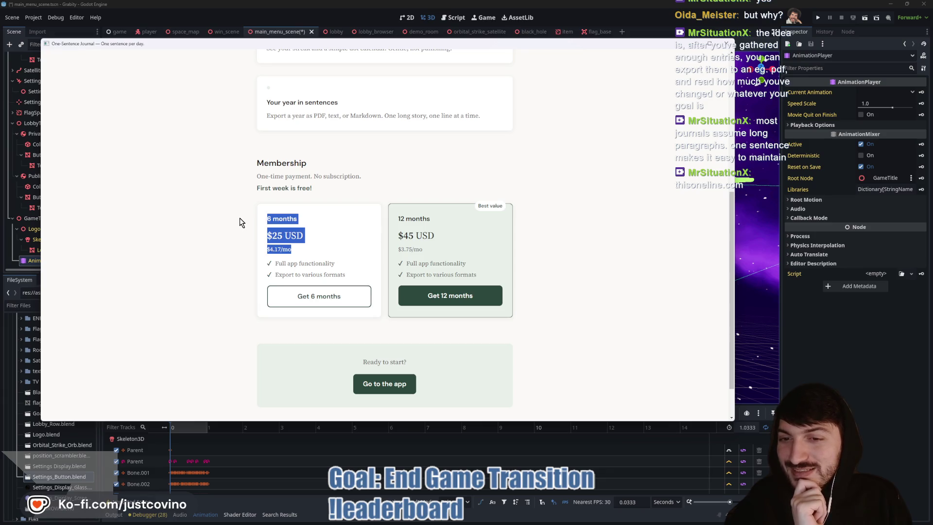
left_click(372, 177)
mouse_move(372, 175)
left_mouse_down()
mouse_move(235, 168)
mouse_move(411, 196)
mouse_move(356, 195)
left_mouse_up()
left_click(403, 181)
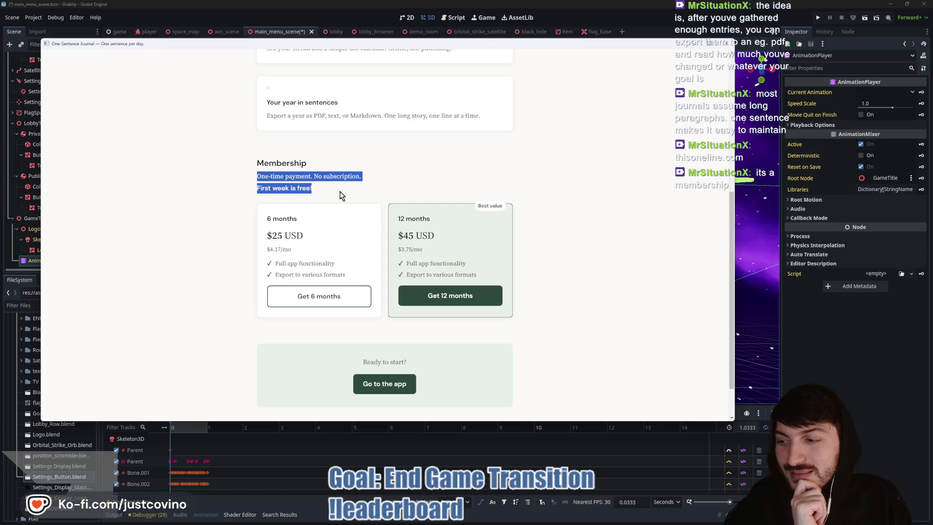
left_click(373, 183)
left_click_drag(259, 176, 377, 179)
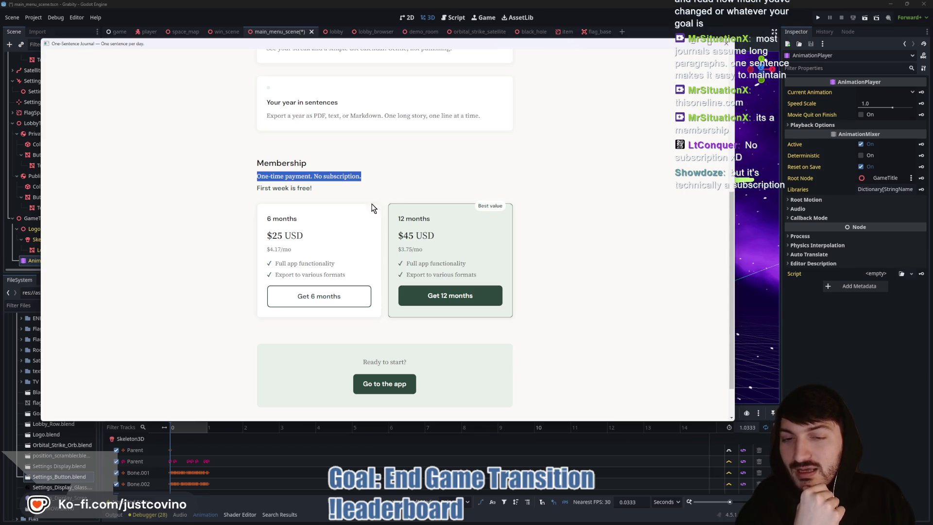
left_click(323, 177)
left_click_drag(369, 178, 246, 180)
left_click(369, 179)
left_click_drag(370, 179, 210, 183)
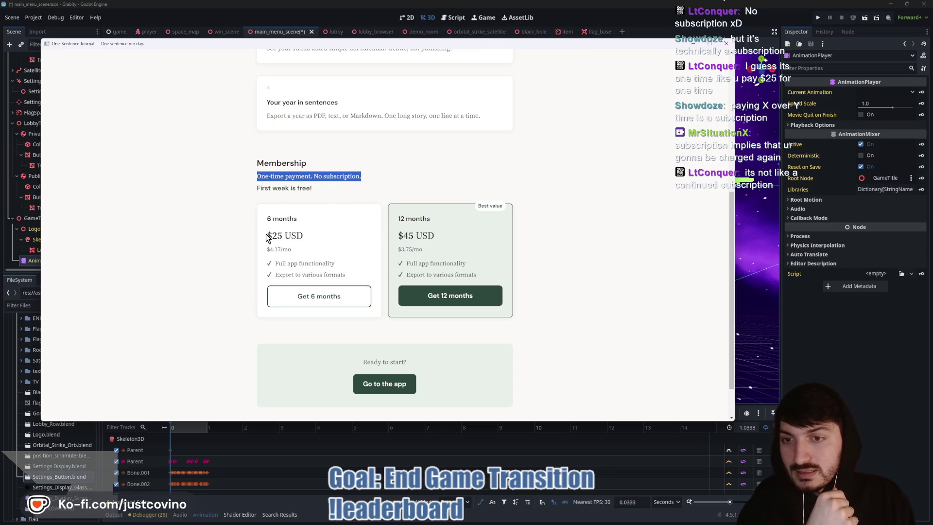
left_click_drag(266, 235, 291, 251)
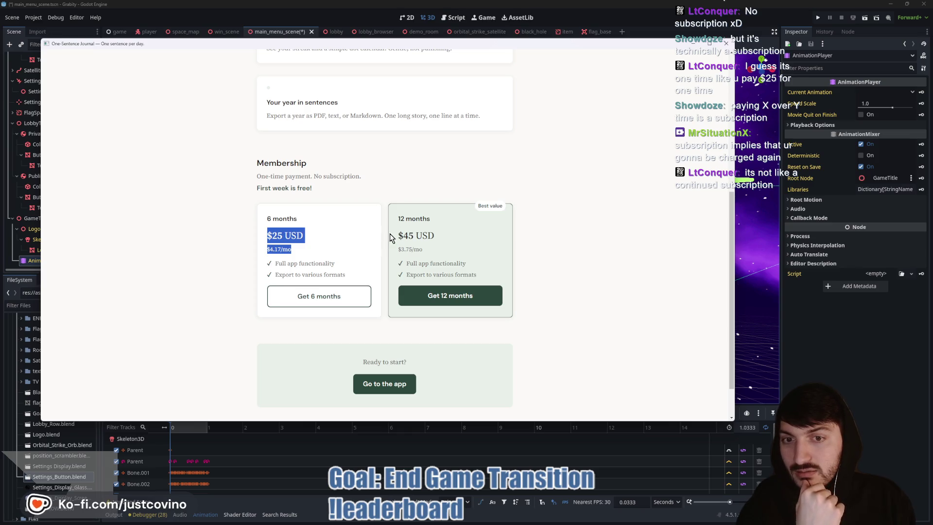
left_click_drag(397, 235, 447, 250)
left_click_drag(262, 232, 334, 253)
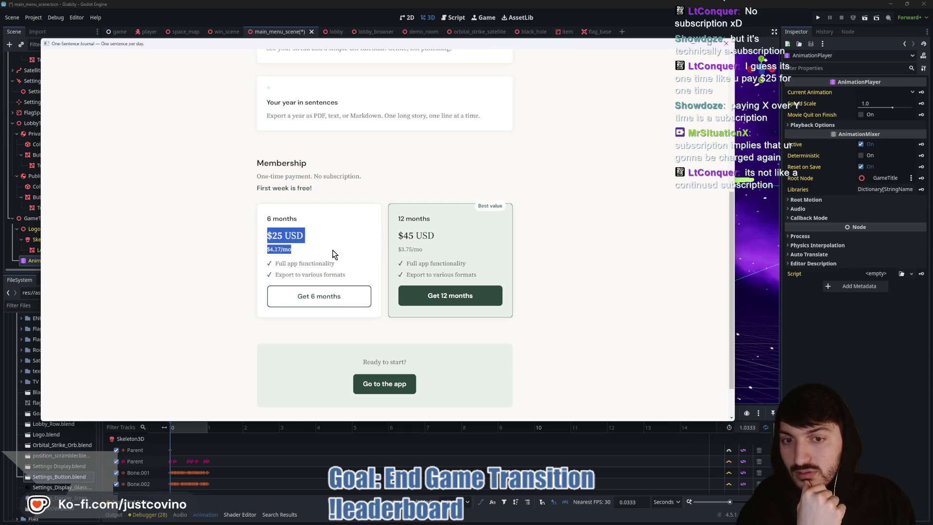
left_click(343, 251)
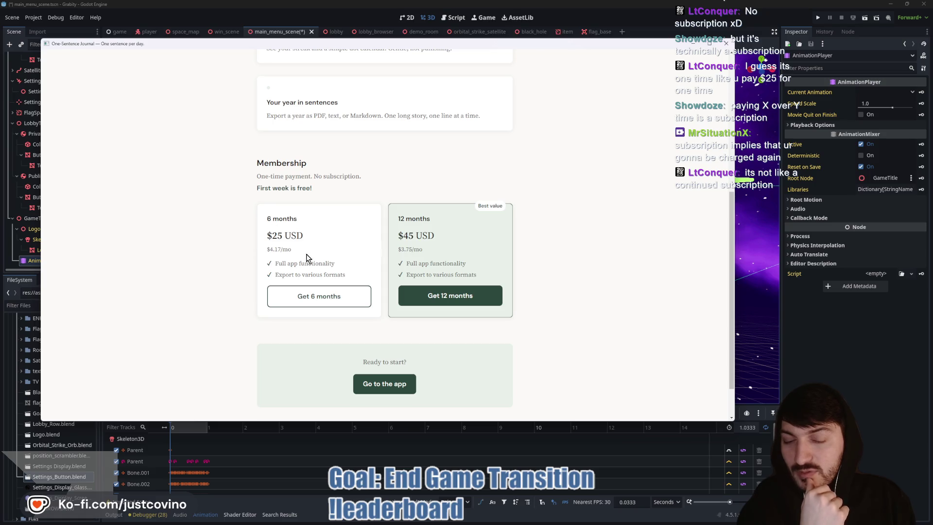
left_click_drag(317, 254, 261, 252)
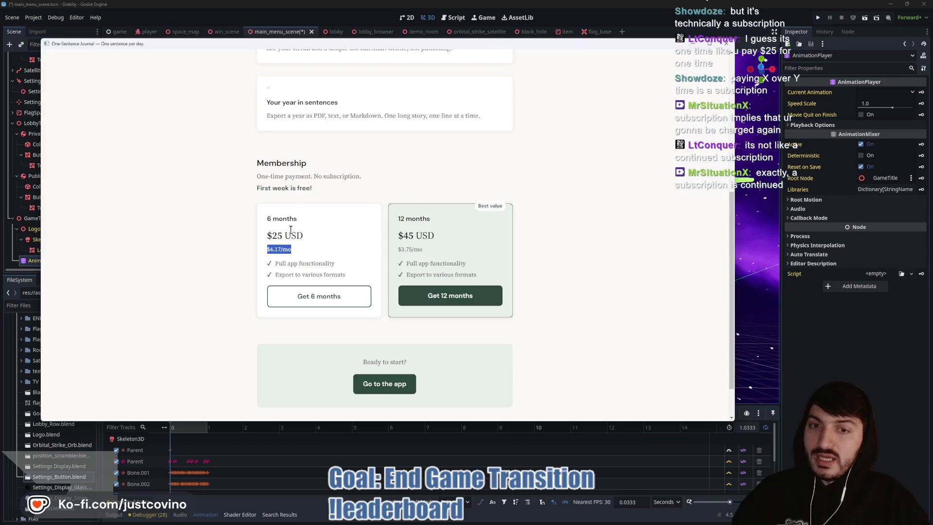
left_click_drag(306, 237, 266, 236)
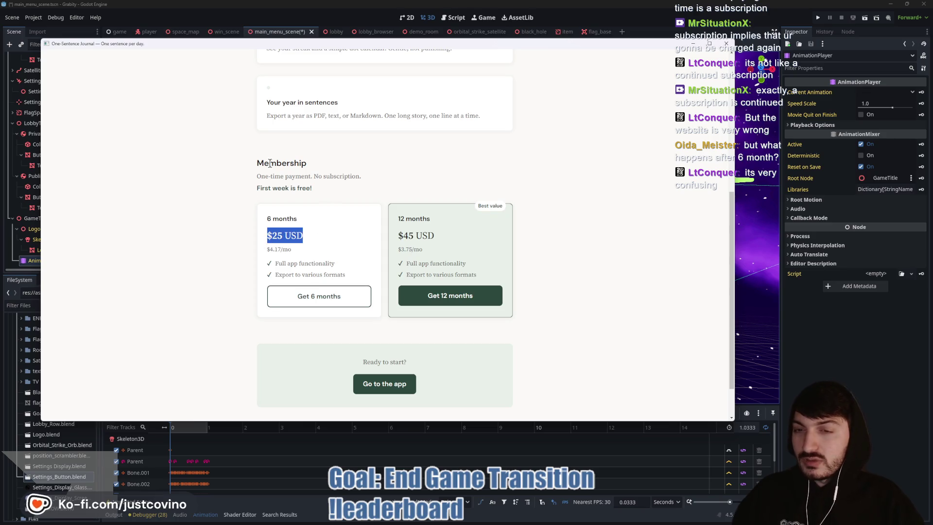
Step: Mark the Membership section, the No subscription line and both plan cards with green annotations
mouse_move(289, 150)
left_mouse_down()
mouse_move(223, 145)
mouse_move(271, 364)
mouse_move(577, 184)
mouse_move(247, 122)
mouse_move(436, 266)
mouse_move(567, 340)
left_mouse_up()
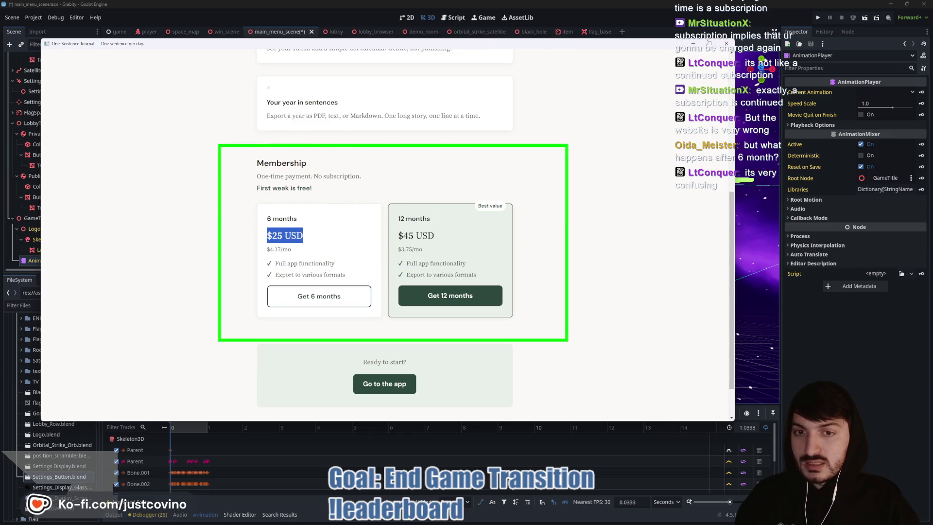
left_click_drag(453, 177, 364, 177)
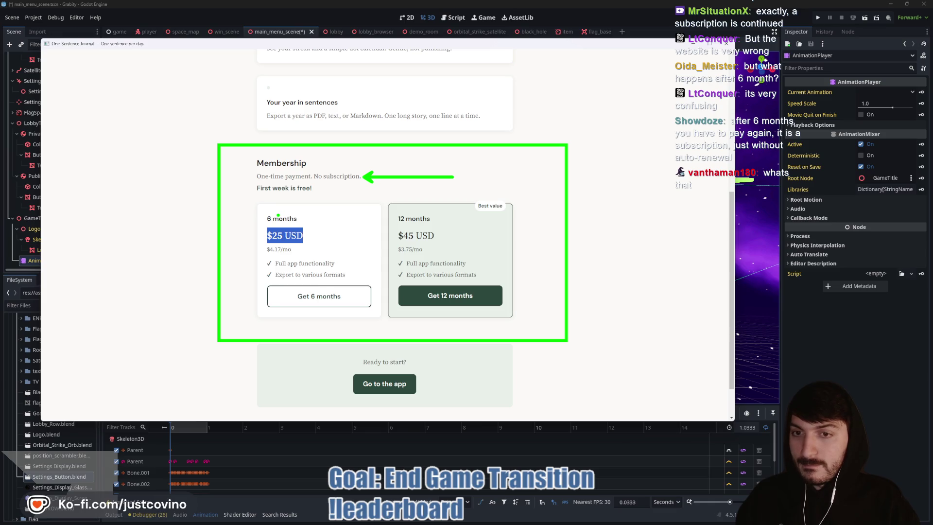
mouse_move(278, 211)
left_mouse_down()
mouse_move(243, 280)
mouse_move(270, 316)
mouse_move(302, 319)
left_mouse_up()
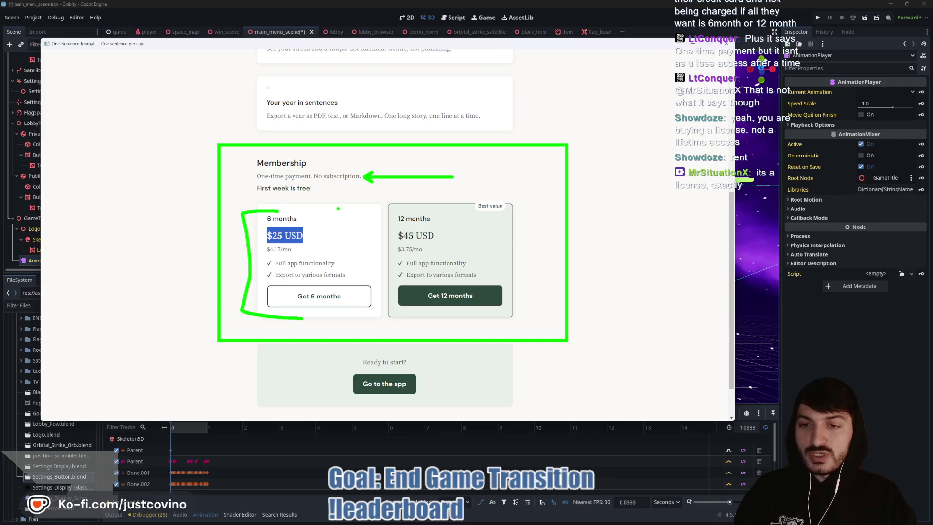
mouse_move(442, 199)
left_mouse_down()
mouse_move(524, 197)
mouse_move(535, 329)
left_mouse_up()
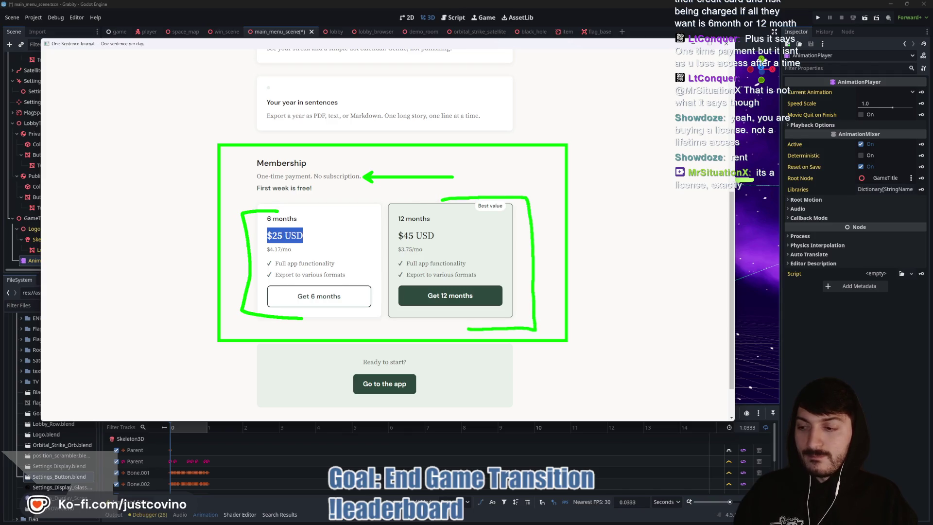
key("Escape")
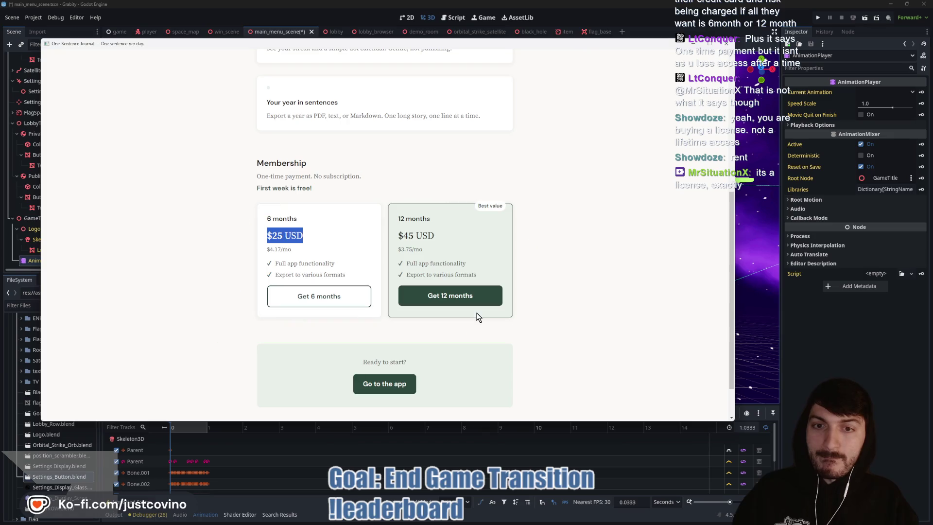
left_click(354, 214)
mouse_move(317, 198)
left_mouse_down()
mouse_move(234, 200)
mouse_move(346, 325)
mouse_move(555, 199)
mouse_move(298, 191)
left_mouse_up()
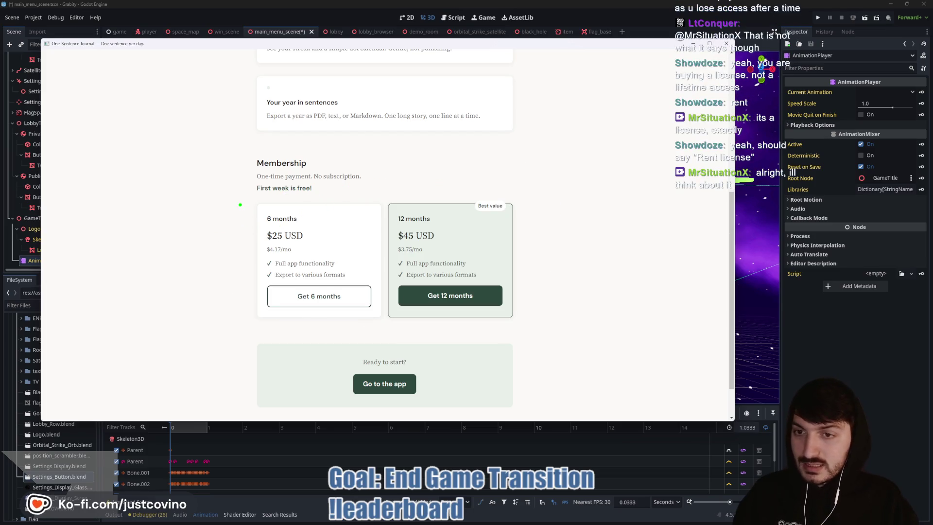
mouse_move(228, 202)
left_mouse_down()
mouse_move(545, 315)
mouse_move(543, 326)
left_mouse_up()
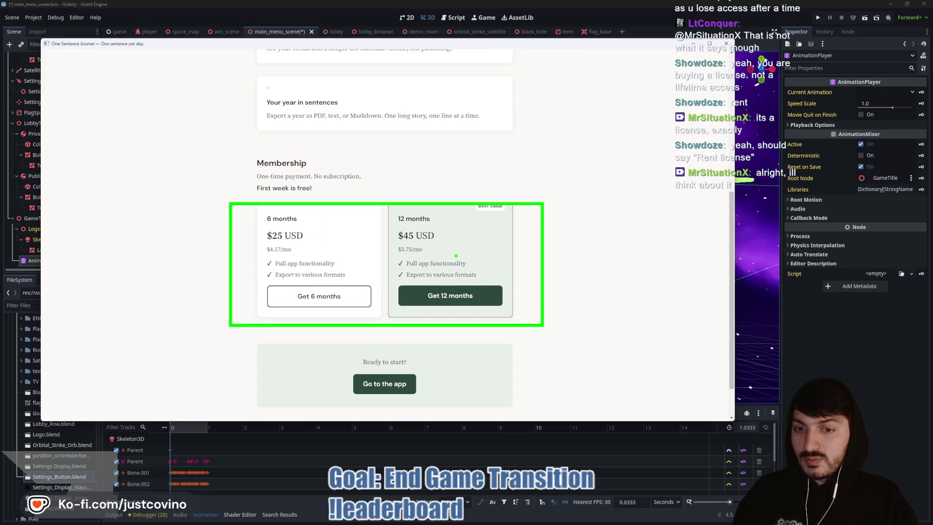
Step: Box the 'One sentence per day' heading, view the sign-in page, then close the journal window
scroll(427, 248, "up", 6)
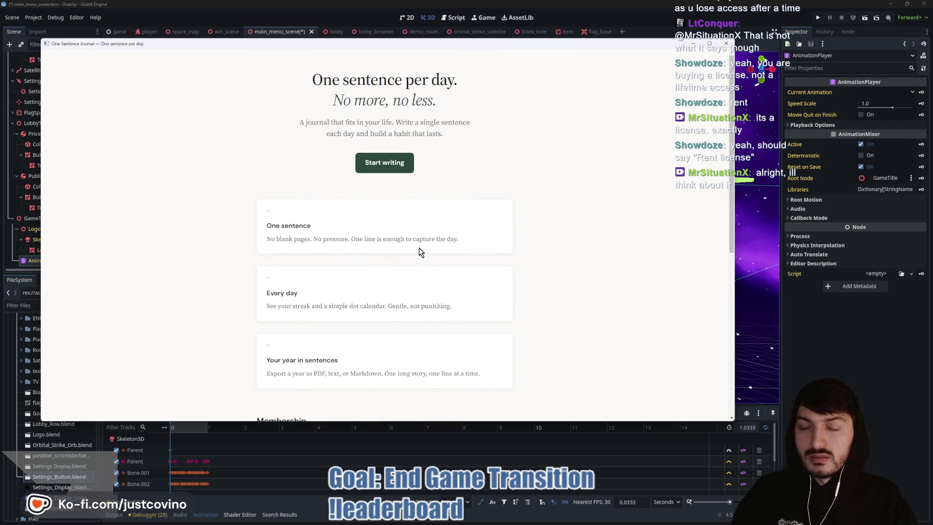
mouse_move(277, 57)
left_mouse_down()
mouse_move(424, 146)
mouse_move(504, 141)
left_mouse_up()
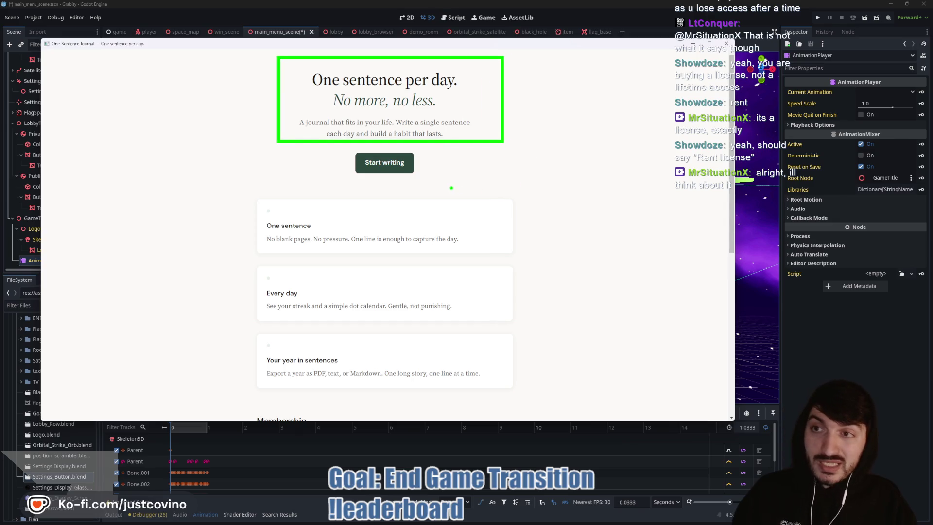
left_click(375, 155)
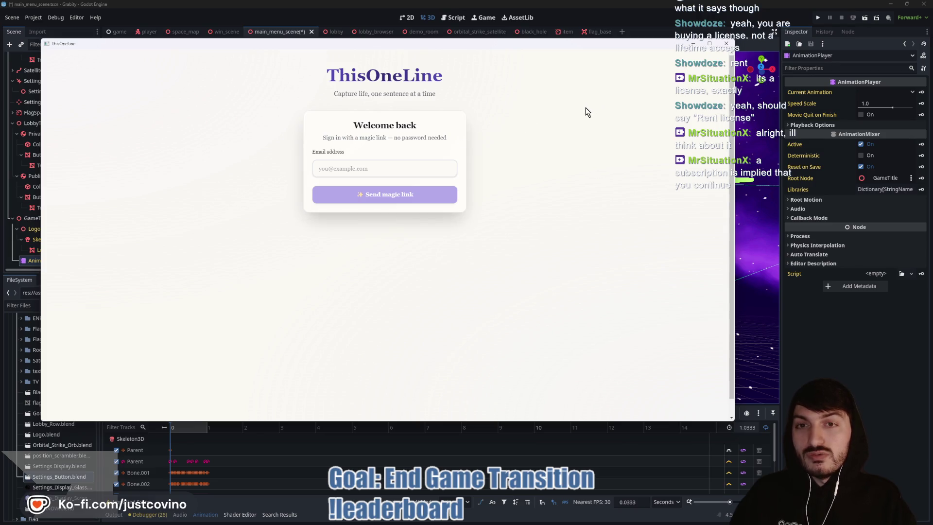
left_click(726, 45)
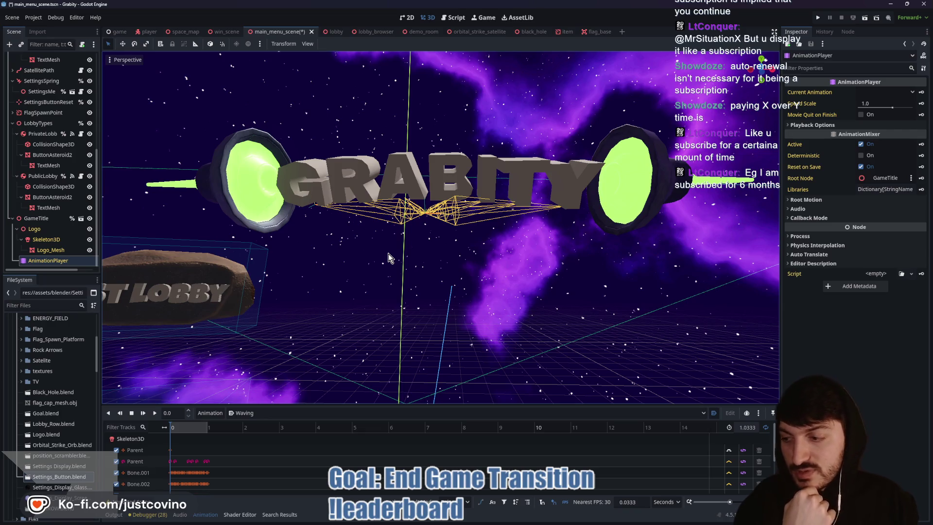
scroll(388, 253, "down", 5)
scroll(420, 249, "up", 5)
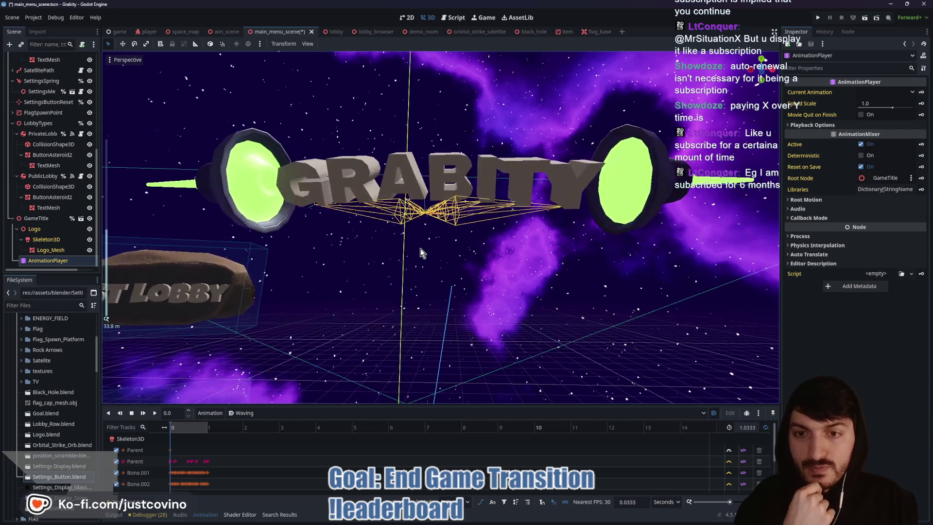
left_click_drag(421, 249, 424, 252)
mouse_move(492, 236)
left_mouse_down()
mouse_move(491, 217)
mouse_move(486, 230)
left_mouse_up()
scroll(486, 230, "down", 5)
scroll(466, 229, "up", 5)
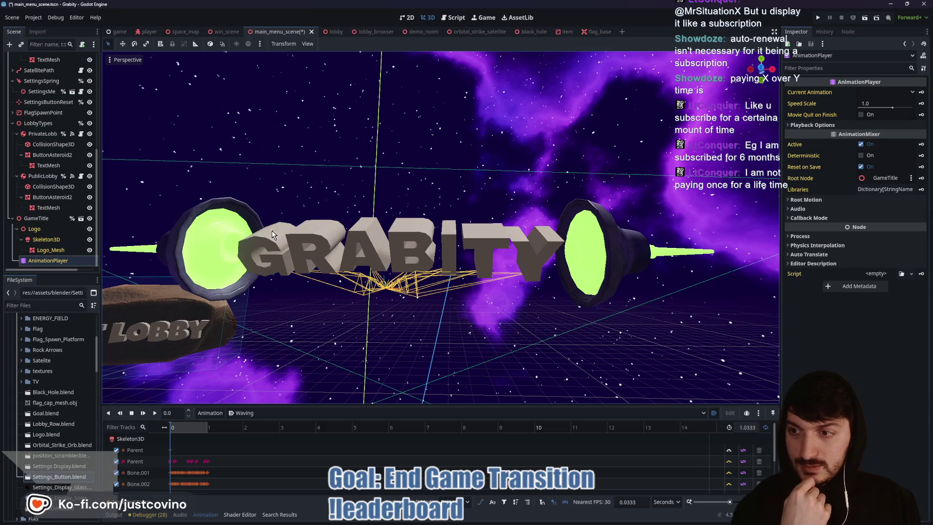
scroll(272, 234, "down", 3)
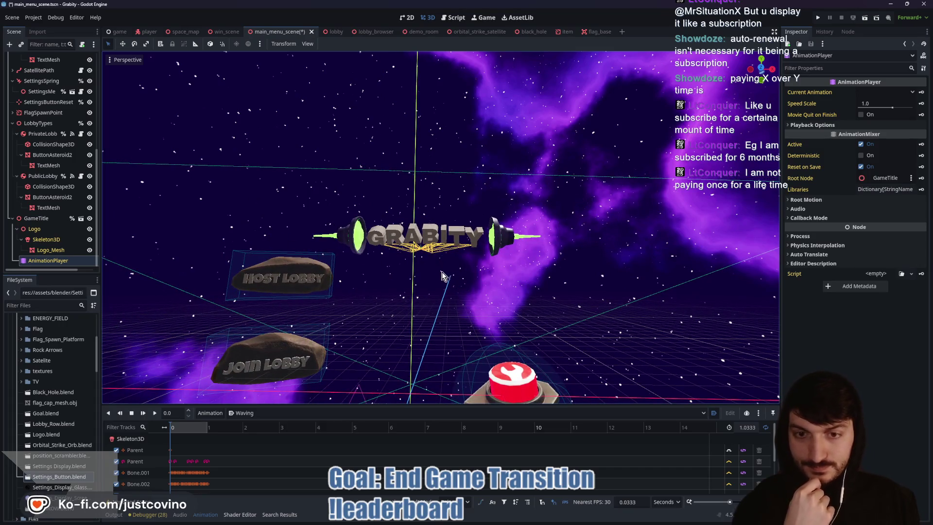
scroll(445, 305, "up", 5)
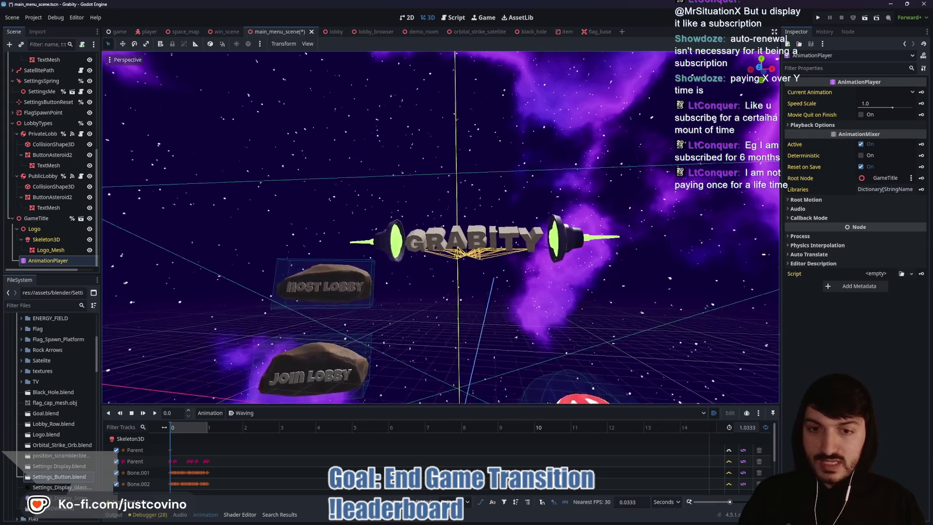
scroll(440, 229, "up", 3)
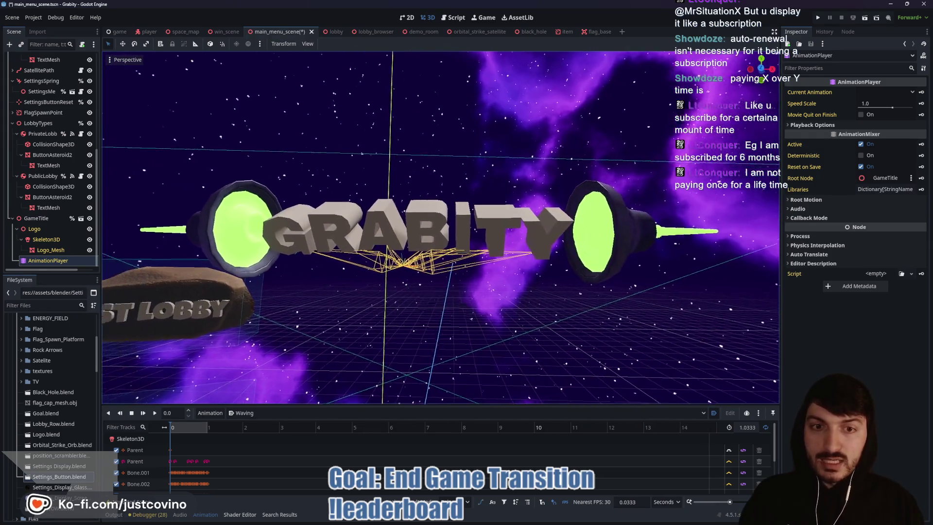
scroll(440, 228, "down", 3)
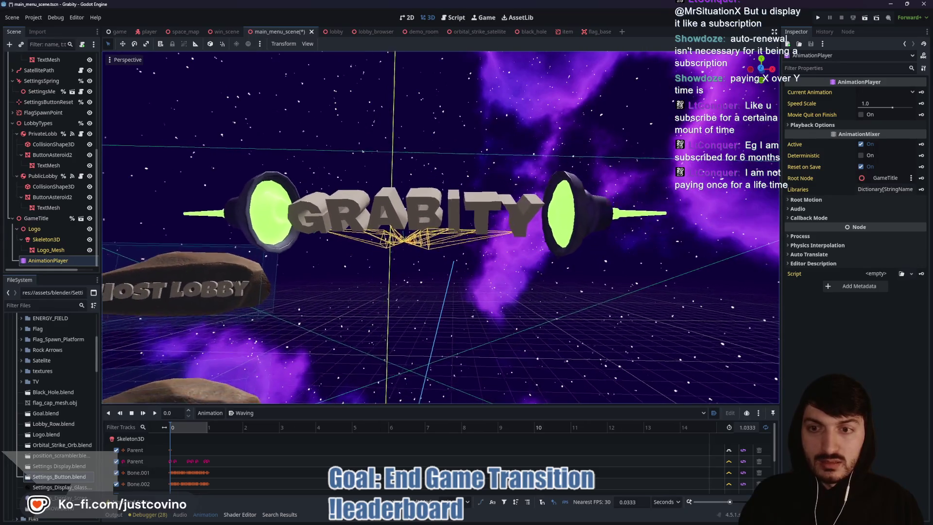
scroll(440, 228, "up", 2)
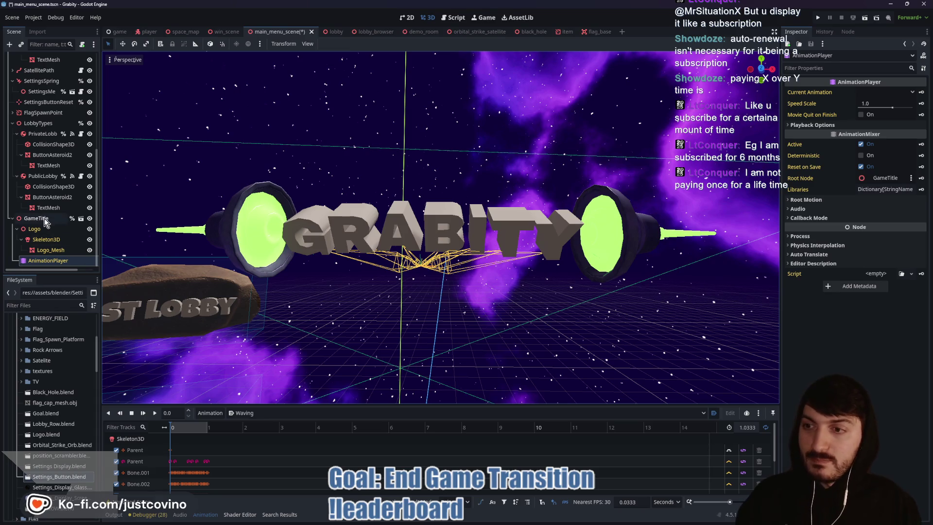
left_click(36, 218)
left_click_drag(482, 322, 137, 181)
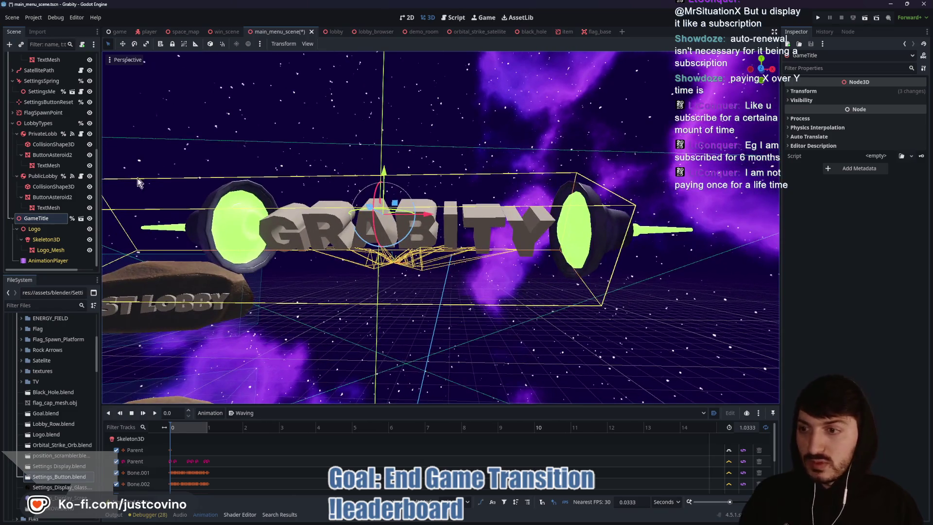
Step: Add an OmniLight3D node under GameTitle by searching 'omni'
key("ctrl+a")
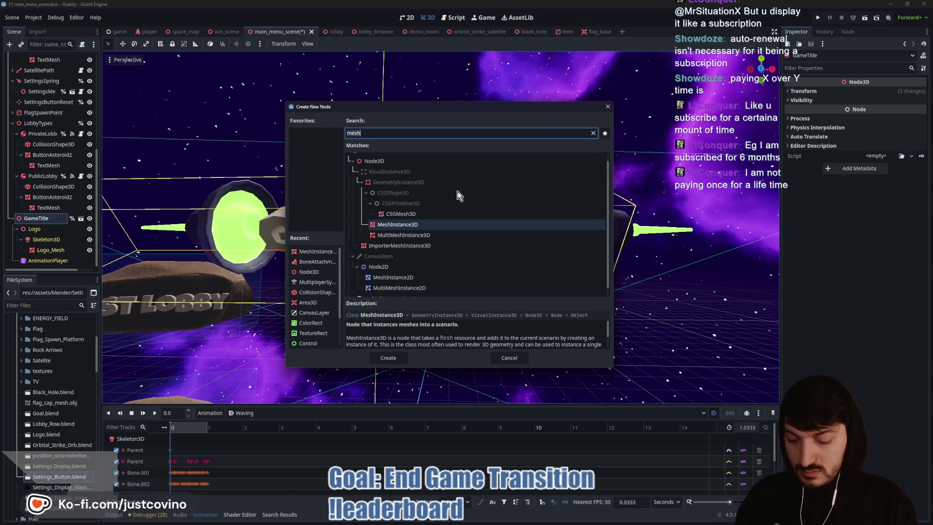
key("ctrl+a")
type("omni")
key("Return")
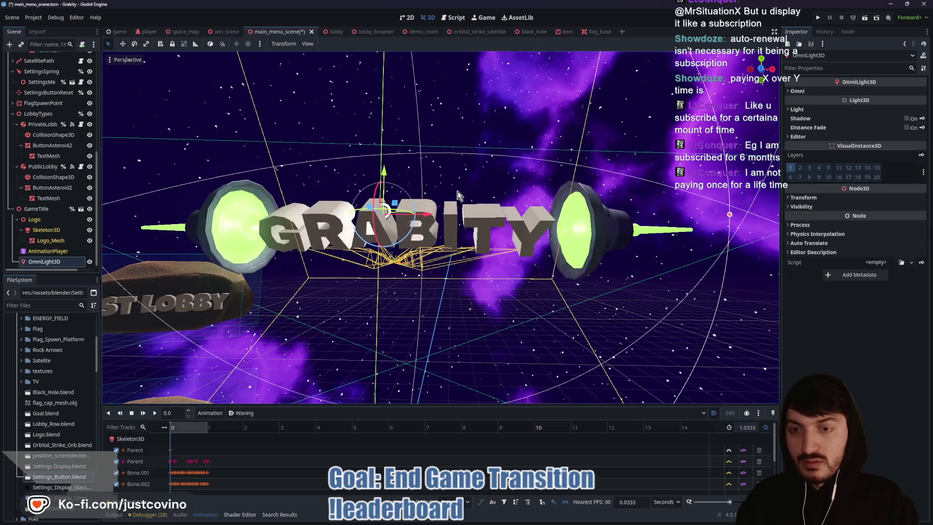
Step: Set the light's Color to the logo ring's lime green using the eyedropper
left_click(814, 110)
left_click(806, 111)
left_click(884, 110)
left_click(864, 119)
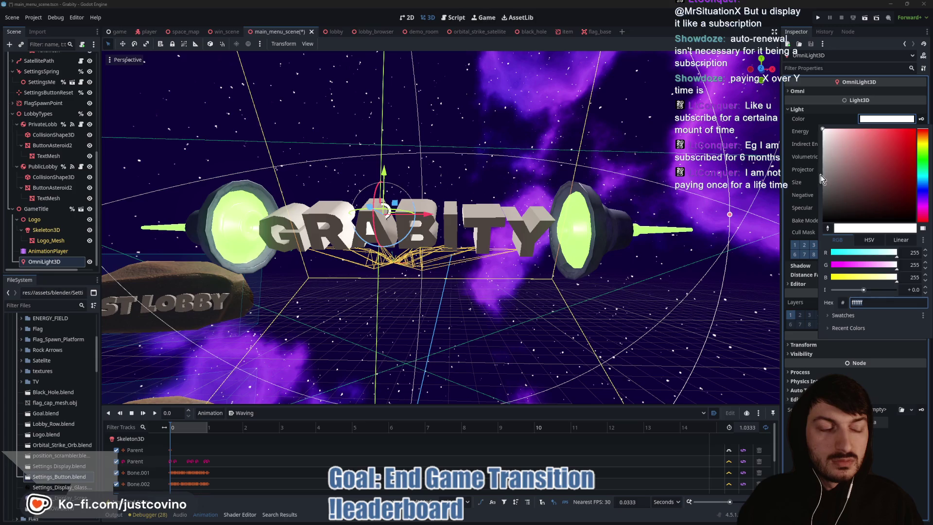
left_click(827, 228)
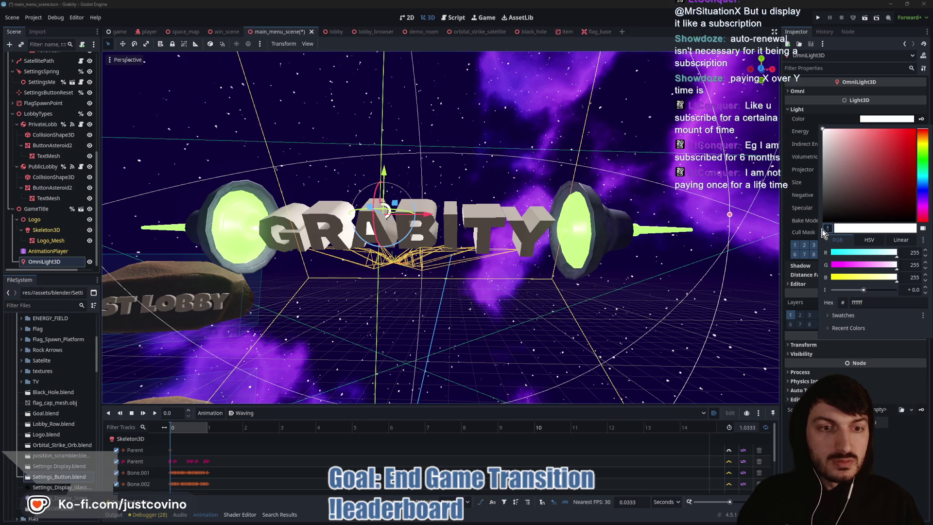
left_click(582, 215)
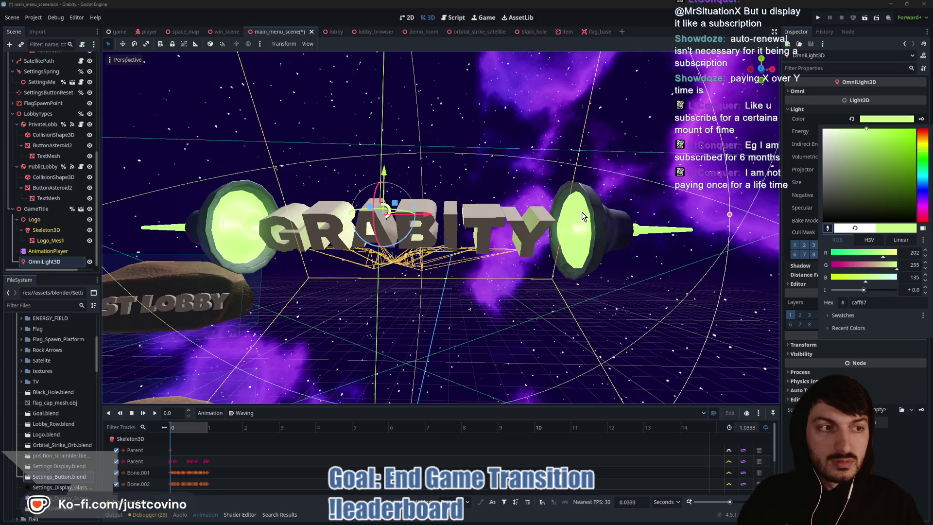
left_click(874, 119)
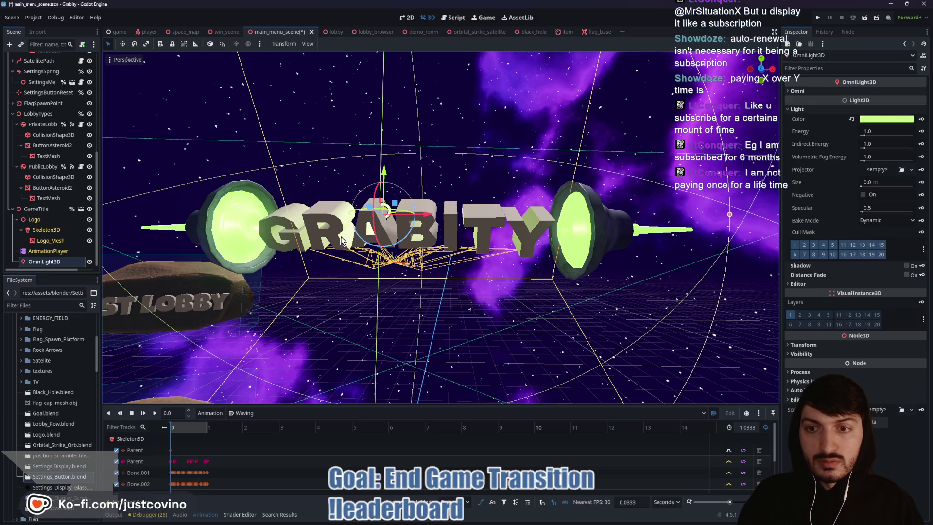
Step: Shrink the light's range and move it left beside the logo's ring
scroll(342, 240, "down", 5)
scroll(342, 240, "up", 5)
scroll(485, 233, "down", 5)
mouse_move(544, 224)
left_mouse_down()
mouse_move(474, 229)
mouse_move(540, 236)
left_mouse_up()
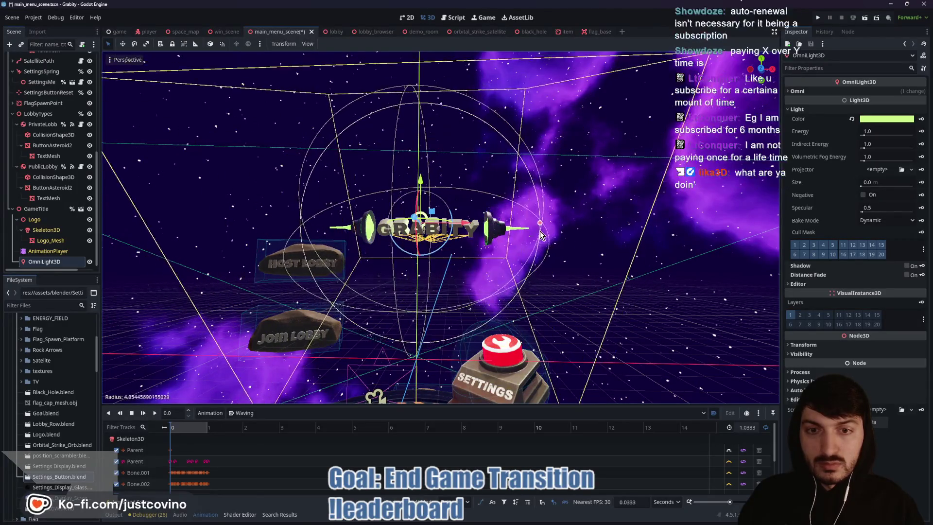
mouse_move(469, 230)
left_mouse_down()
mouse_move(415, 230)
mouse_move(423, 227)
left_mouse_up()
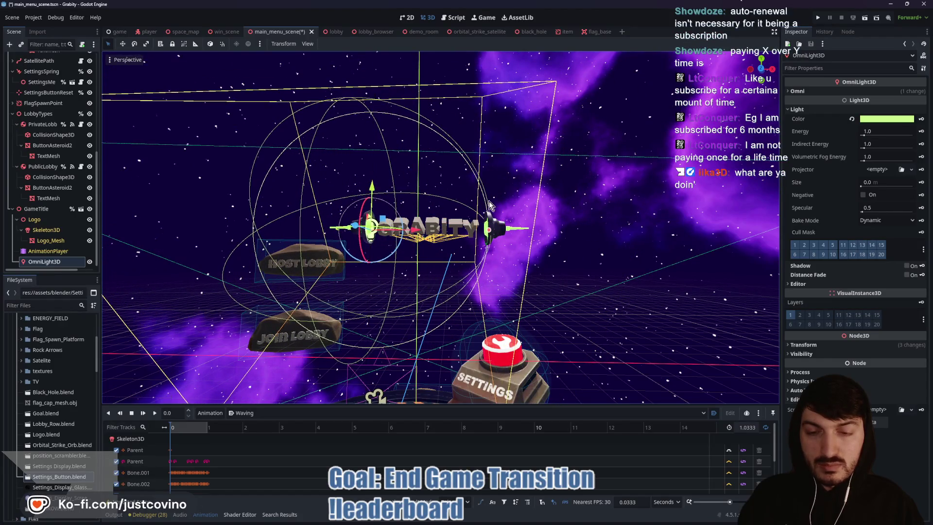
scroll(465, 212, "up", 5)
left_click_drag(458, 250, 339, 217)
left_click_drag(393, 175, 427, 183)
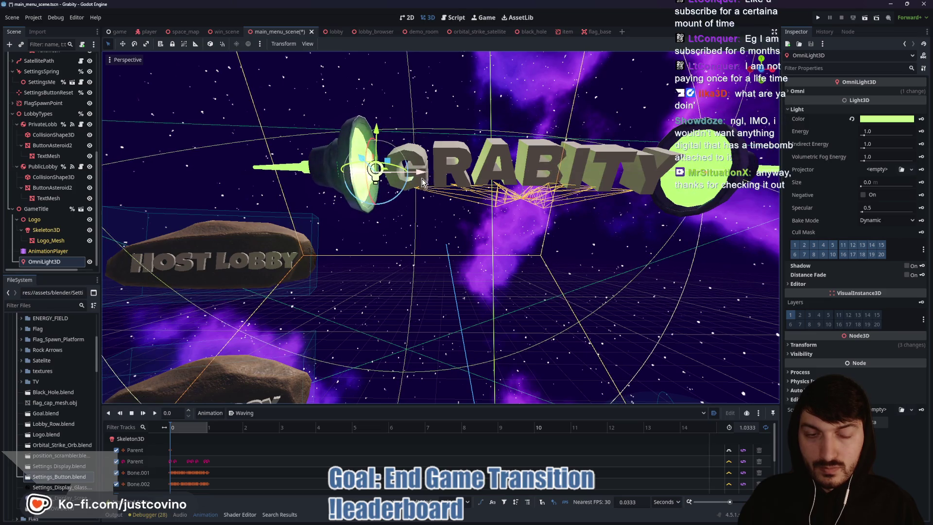
Step: Set the light's Energy to 2.111, check its placement, and duplicate it
left_click_drag(864, 135, 870, 135)
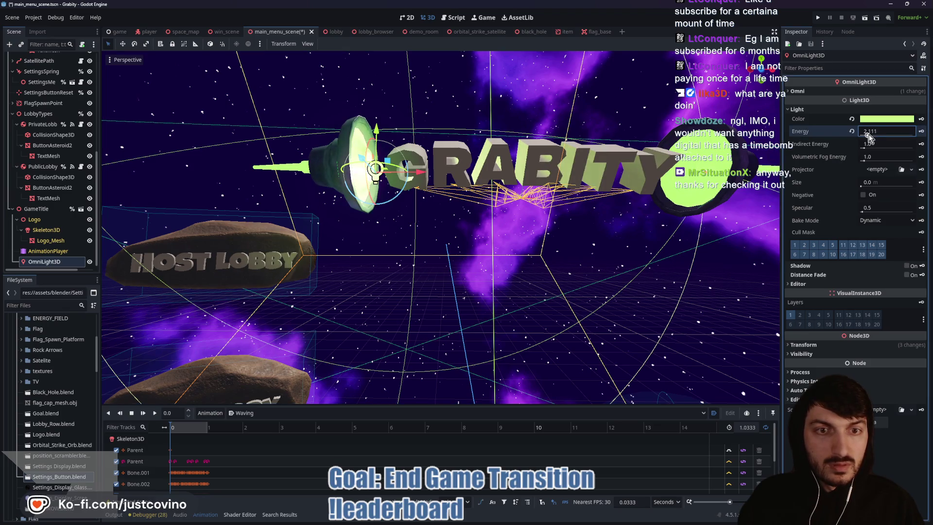
scroll(603, 225, "down", 5)
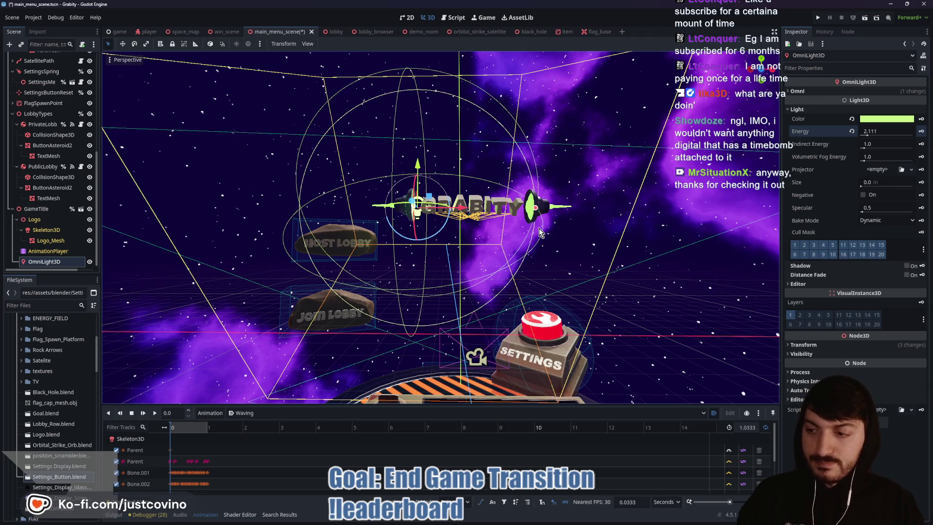
left_click_drag(540, 232, 446, 235)
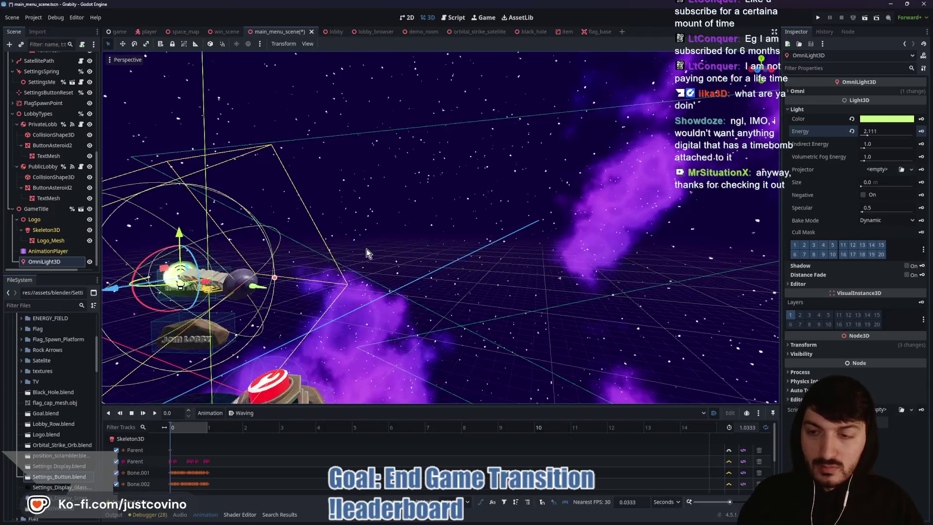
key("f")
mouse_move(476, 280)
left_mouse_down()
mouse_move(387, 288)
mouse_move(512, 280)
mouse_move(470, 279)
left_mouse_up()
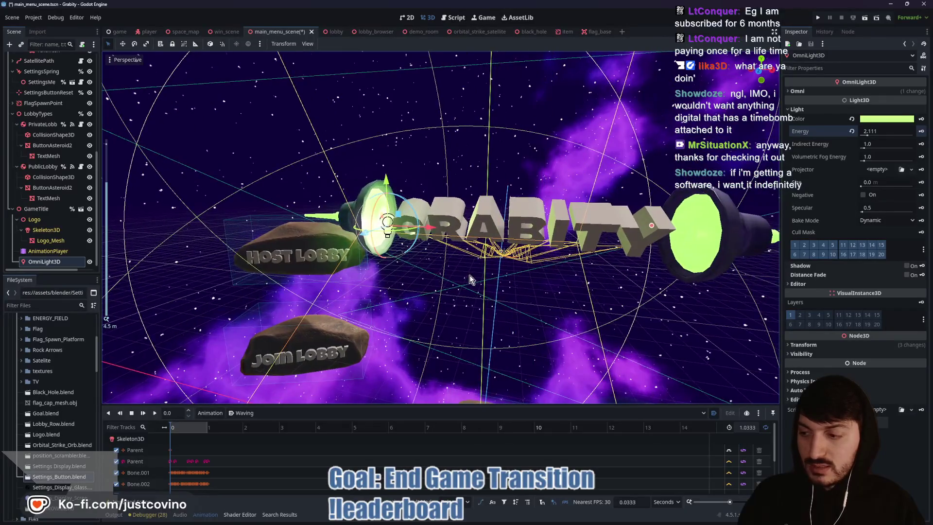
key("ctrl+d")
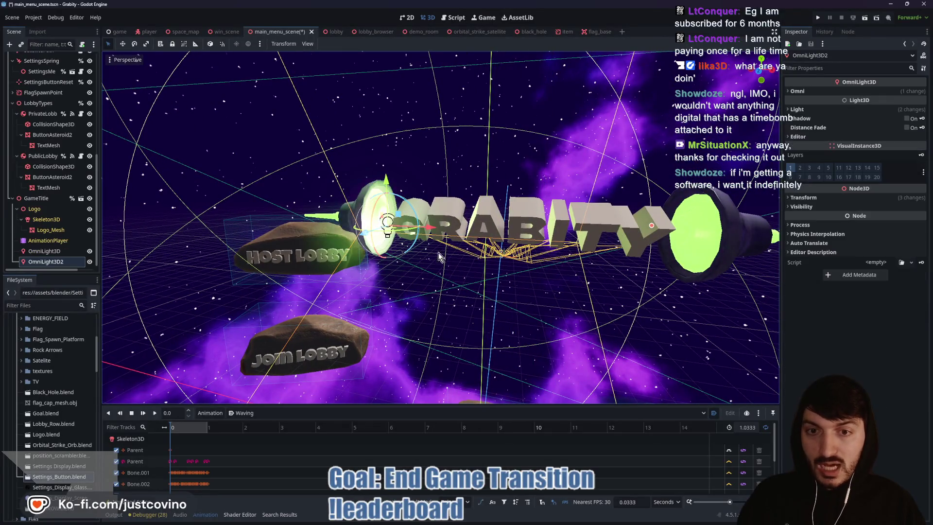
Step: Move the duplicated light right toward the logo's other ring and save the scene
left_click_drag(430, 227, 698, 235)
mouse_move(643, 246)
left_mouse_down()
mouse_move(517, 263)
mouse_move(508, 237)
mouse_move(450, 264)
mouse_move(626, 268)
mouse_move(519, 275)
left_mouse_up()
key("ctrl+s")
scroll(520, 279, "down", 5)
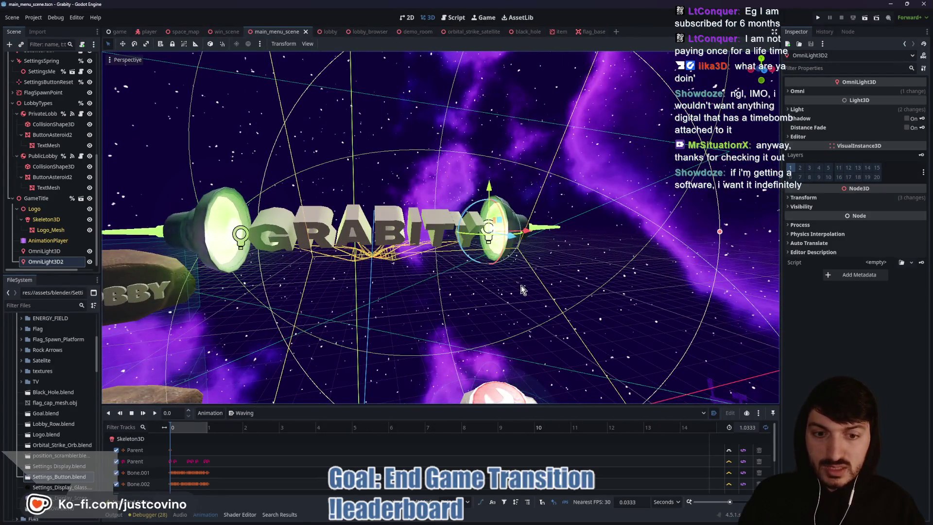
Step: Shrink the ranges of both omni lights and save the scene again
left_click_drag(561, 231, 503, 255)
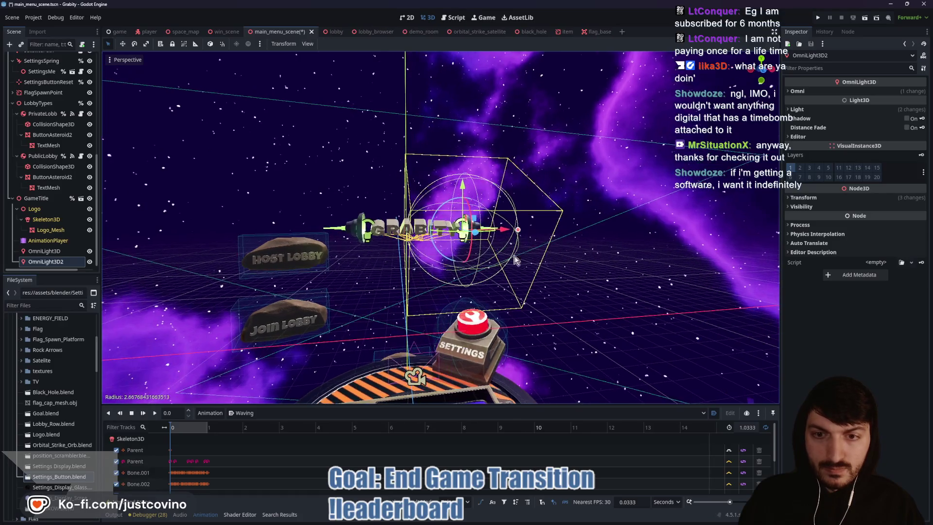
left_click(53, 251)
left_click_drag(469, 232, 447, 229)
left_click(542, 251)
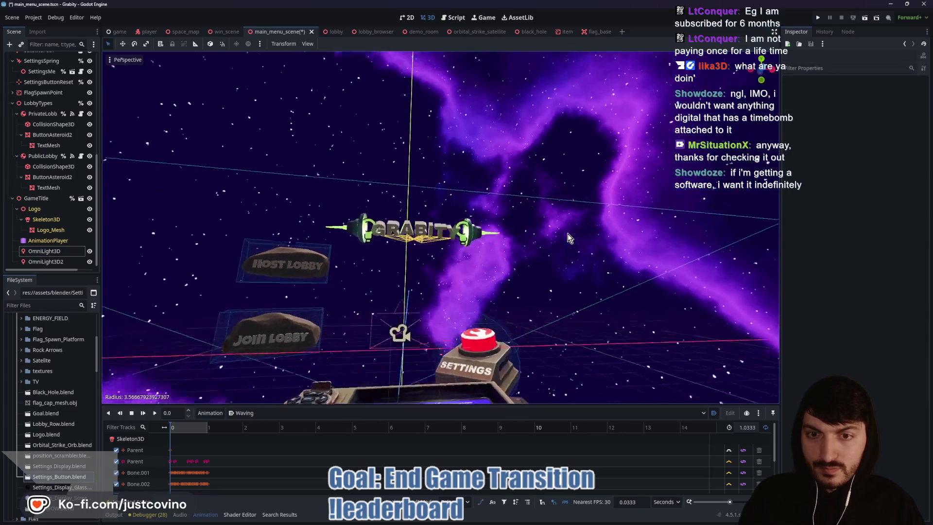
key("ctrl+s")
key("F5")
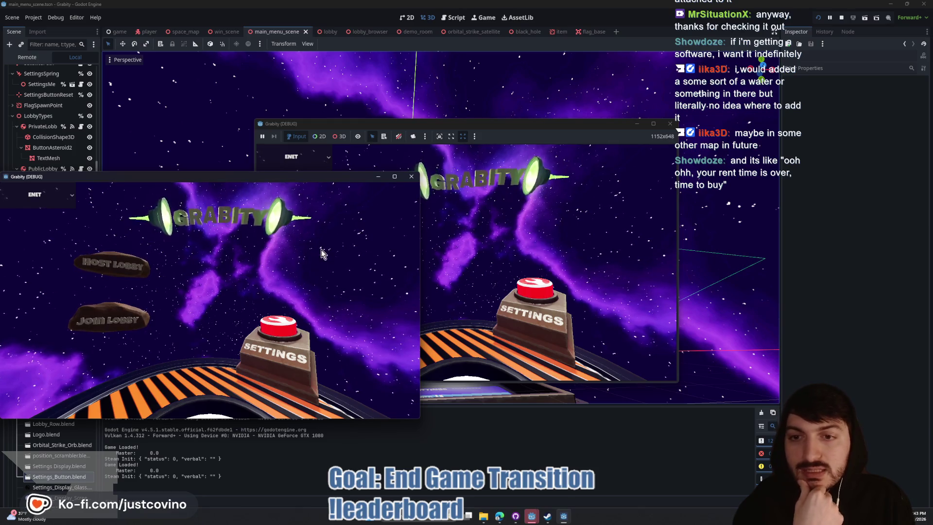
left_click(394, 178)
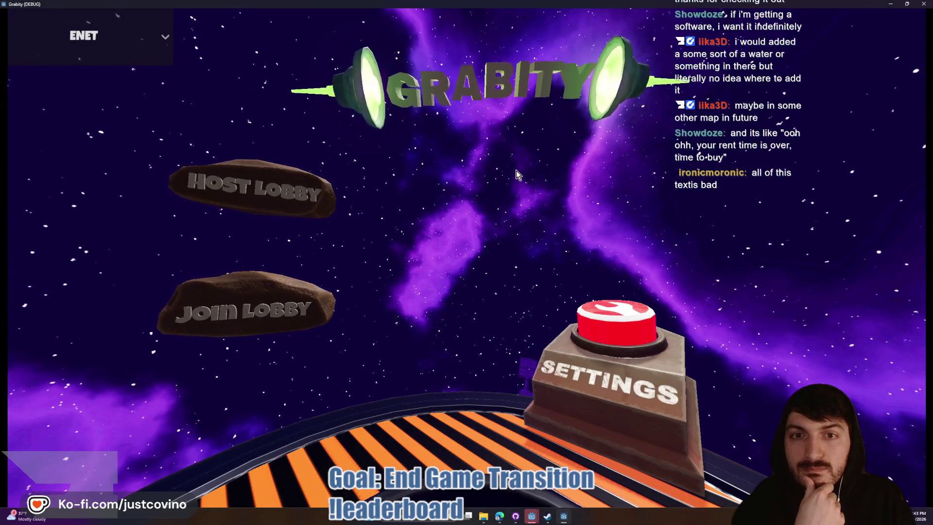
key("super+Down")
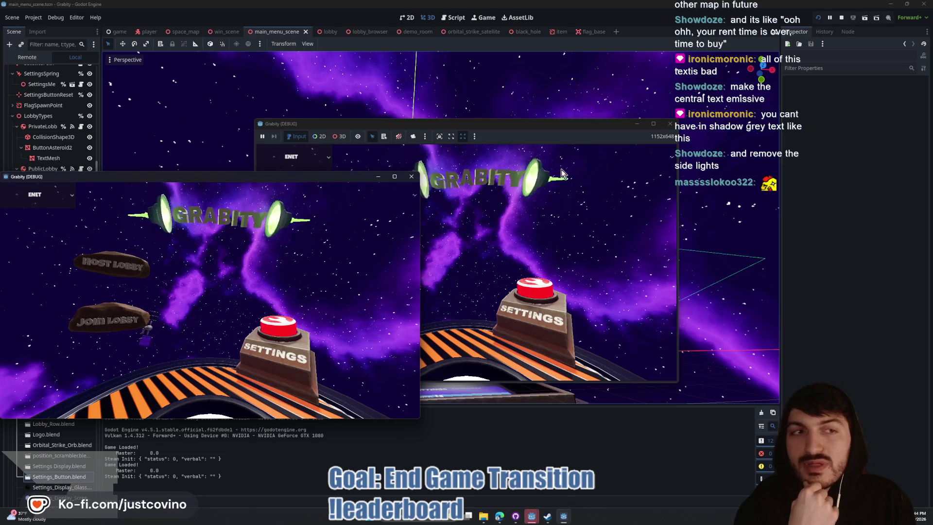
left_click(839, 19)
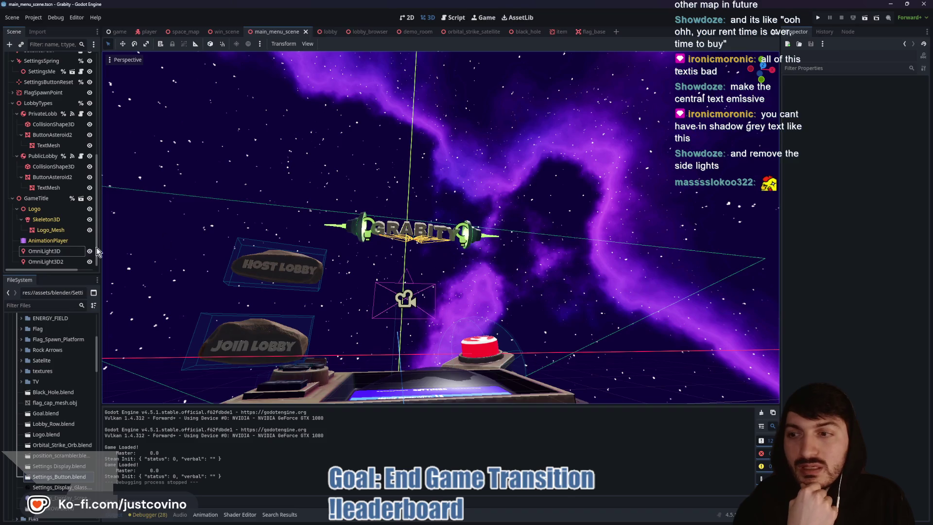
Step: Scale the game title node up slightly and test-run the game
left_click(36, 199)
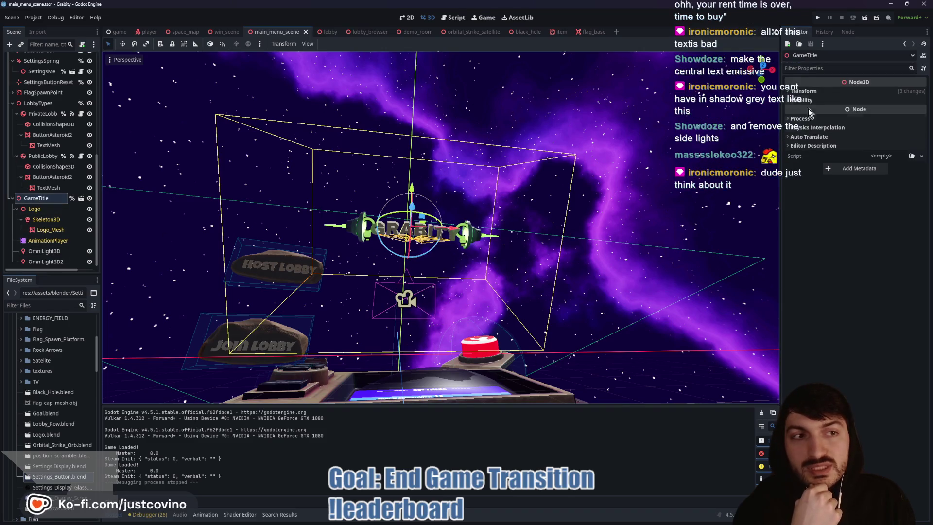
left_click_drag(806, 158, 820, 158)
mouse_move(608, 225)
left_mouse_down()
mouse_move(535, 236)
mouse_move(606, 235)
left_mouse_up()
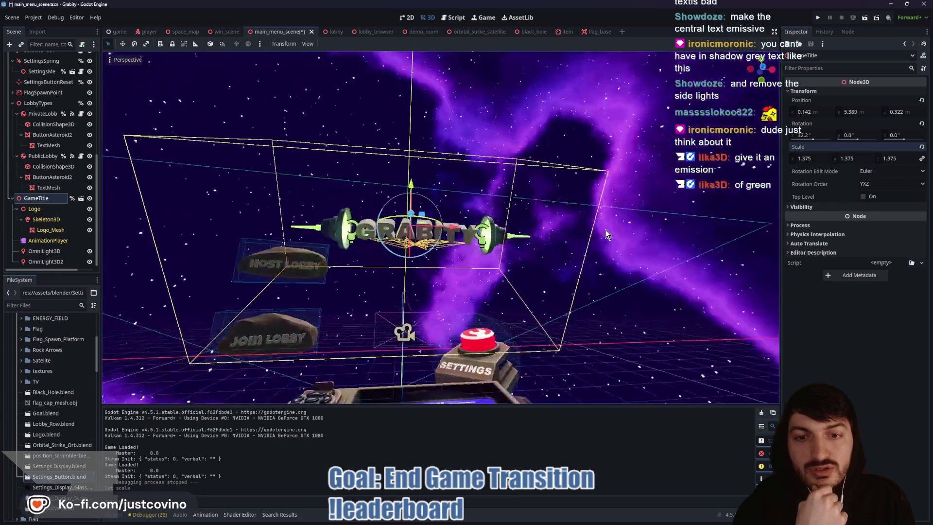
left_click(819, 18)
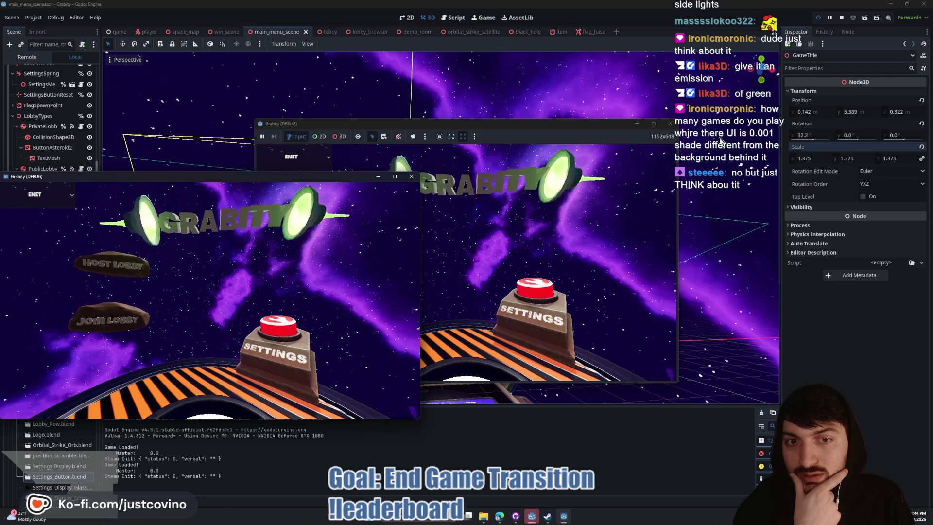
key("F8")
Step: Give the title a uniform 1.5 scale, move it back along Z, and re-test
left_click(818, 156)
key("Return")
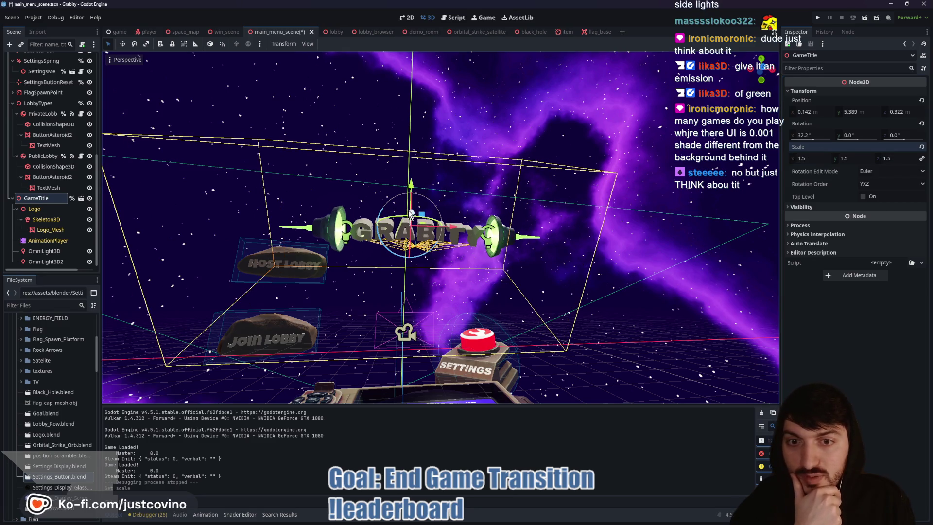
mouse_move(410, 211)
left_mouse_down()
mouse_move(410, 190)
mouse_move(411, 214)
left_mouse_up()
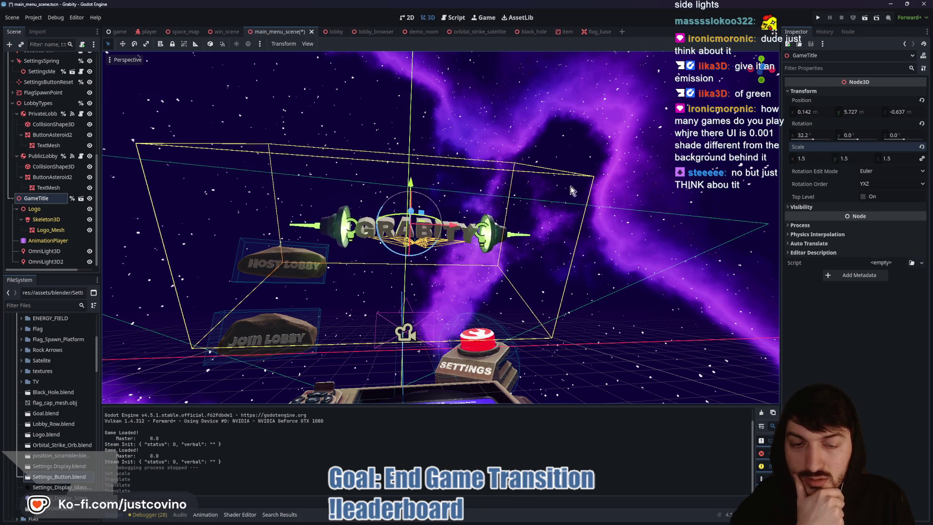
left_click(816, 18)
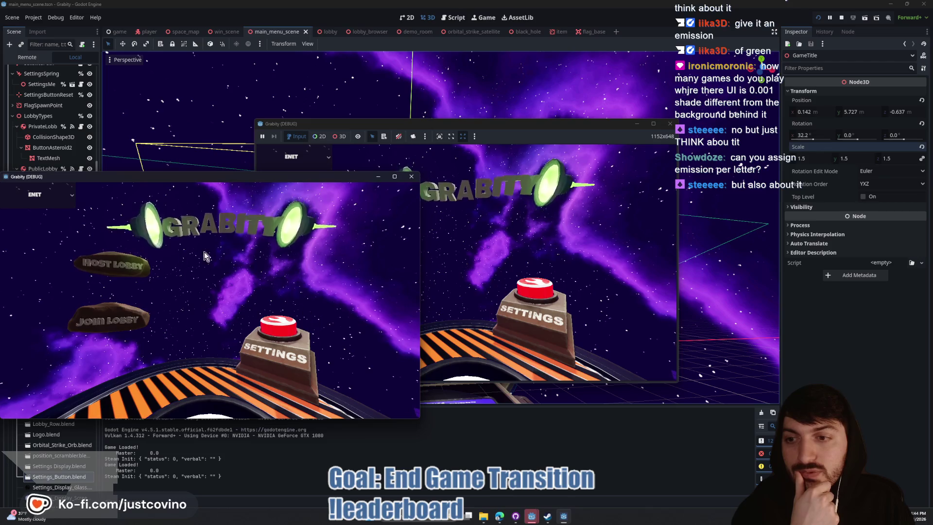
key("F8")
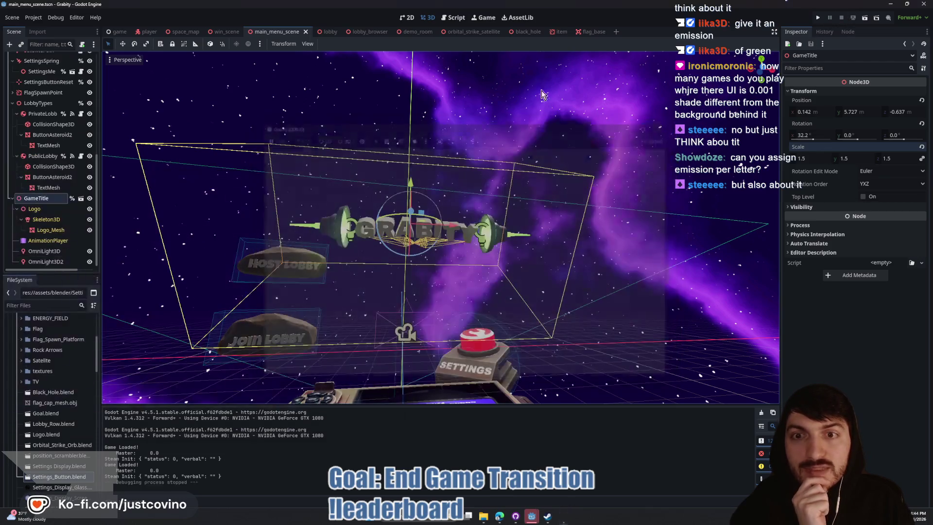
Step: Shrink the left OmniLight3D's range to about 1.47 and save main_menu_scene
scroll(318, 236, "up", 3)
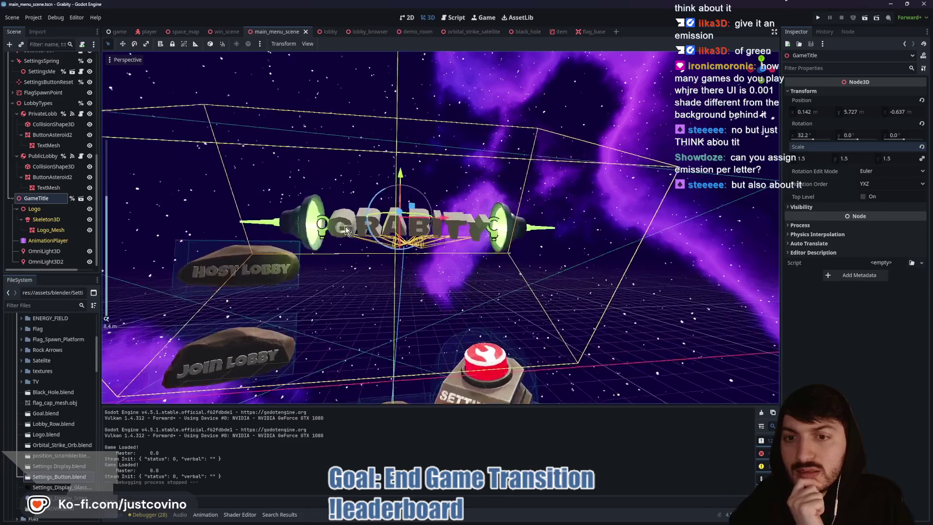
left_click(44, 252)
left_click_drag(420, 229, 353, 236)
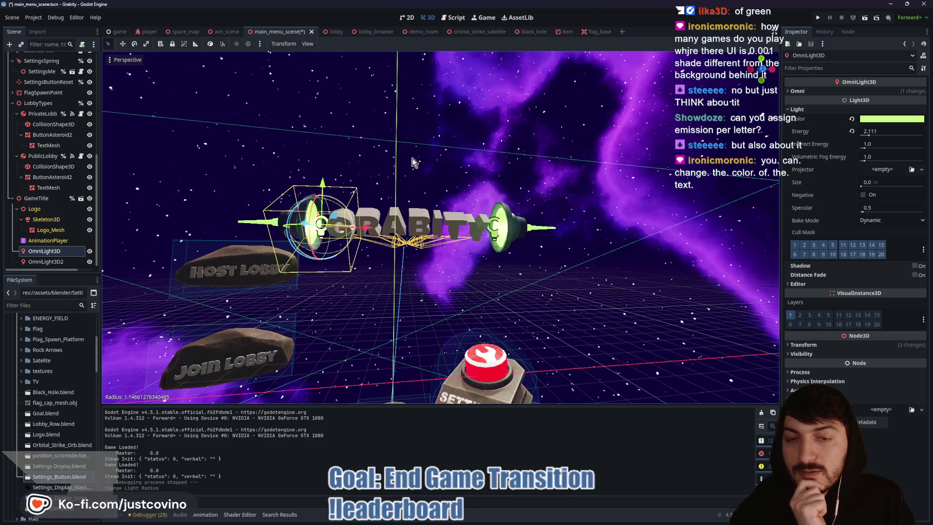
left_click(448, 142)
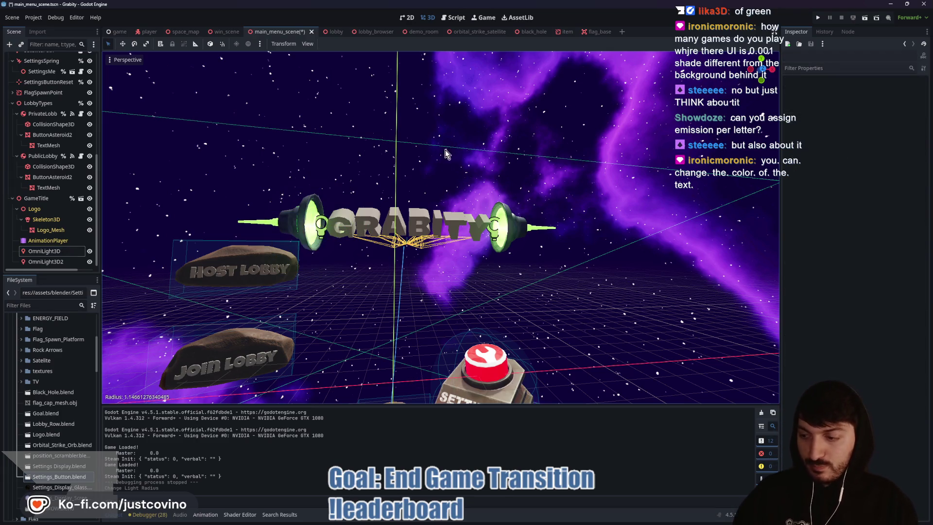
key("ctrl+s")
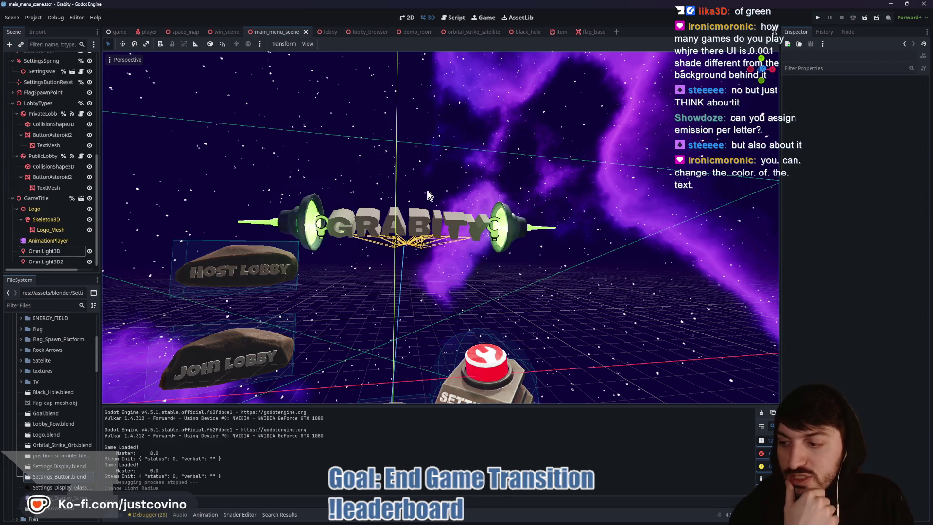
left_click(368, 233)
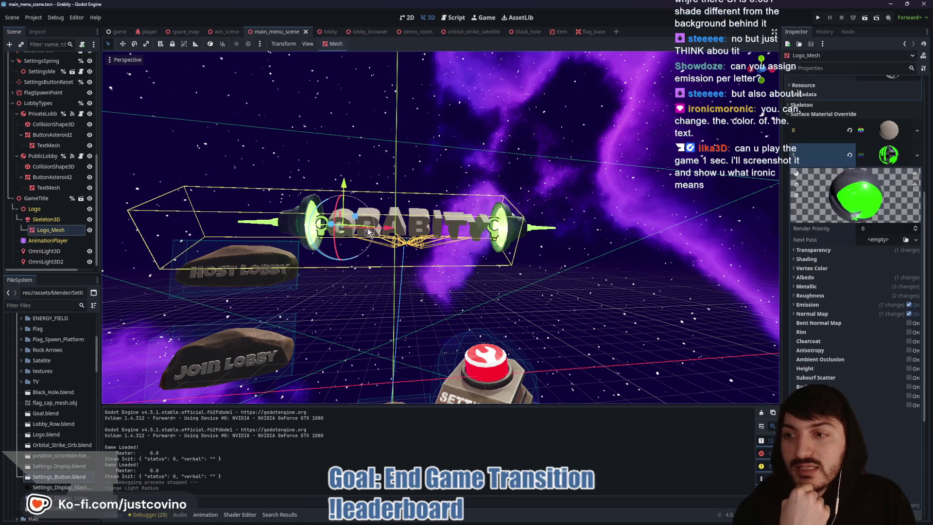
scroll(898, 155, "up", 5)
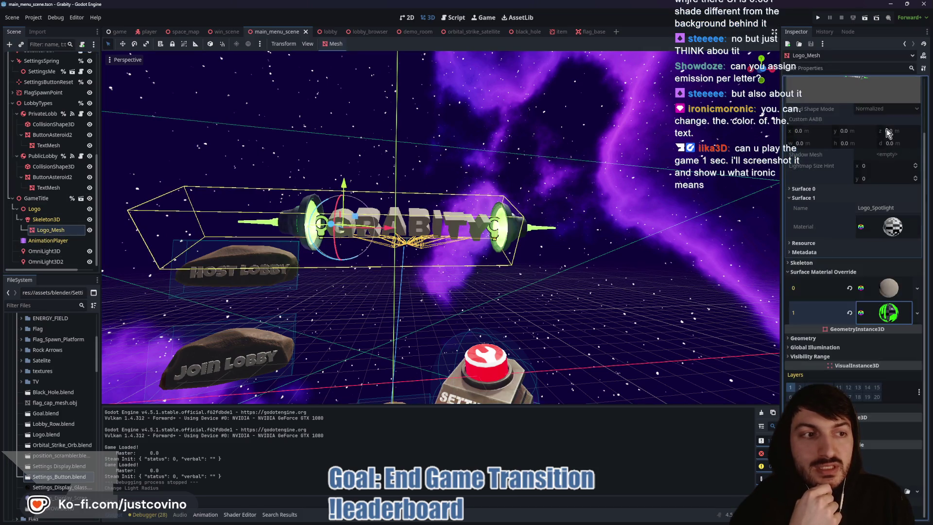
Step: Try shifting the slot 0 material's albedo colour toward yellow
left_click(890, 286)
scroll(855, 336, "down", 3)
left_click(885, 311)
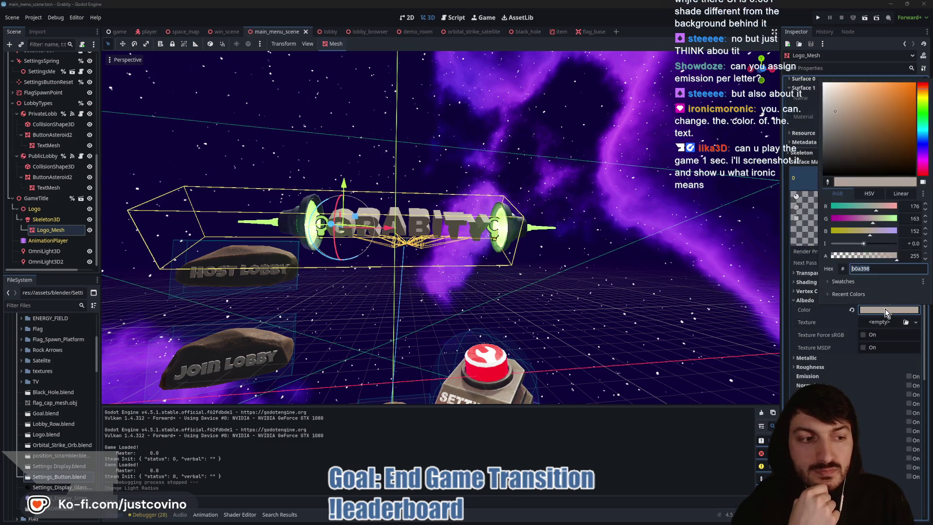
left_click_drag(924, 97, 932, 179)
mouse_move(931, 141)
left_mouse_down()
mouse_move(928, 116)
mouse_move(925, 127)
mouse_move(904, 101)
mouse_move(906, 193)
mouse_move(846, 209)
left_mouse_up()
left_click(883, 312)
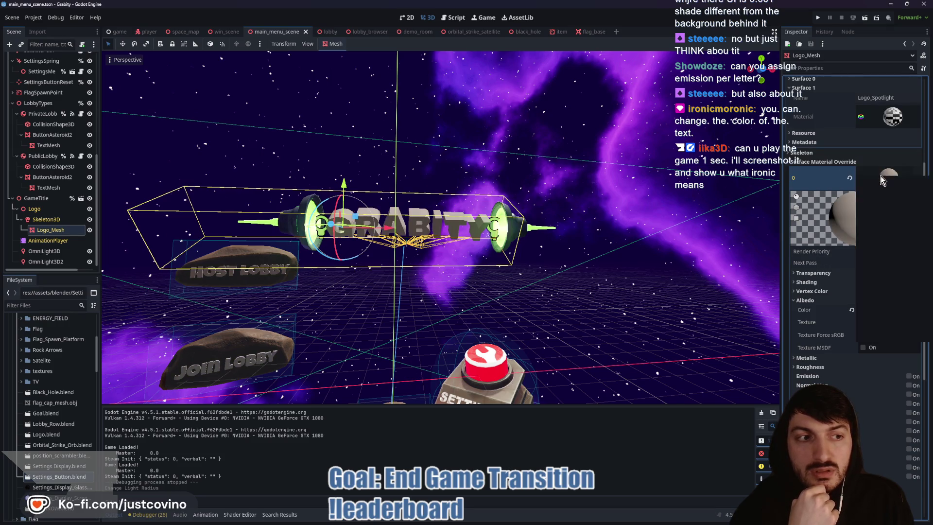
Step: Paste the copied green material as unique into Logo_Mesh's slot 0 override
right_click(882, 177)
left_click(892, 323)
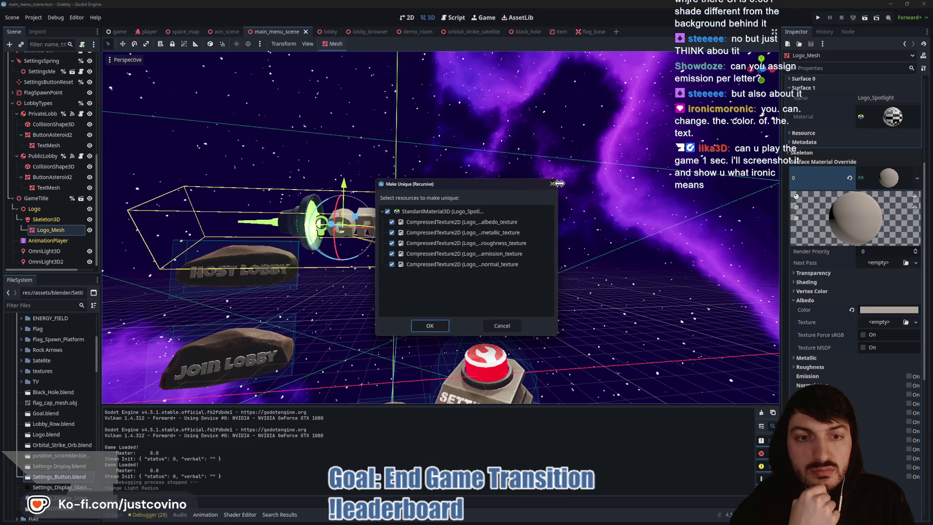
key("Return")
right_click(880, 184)
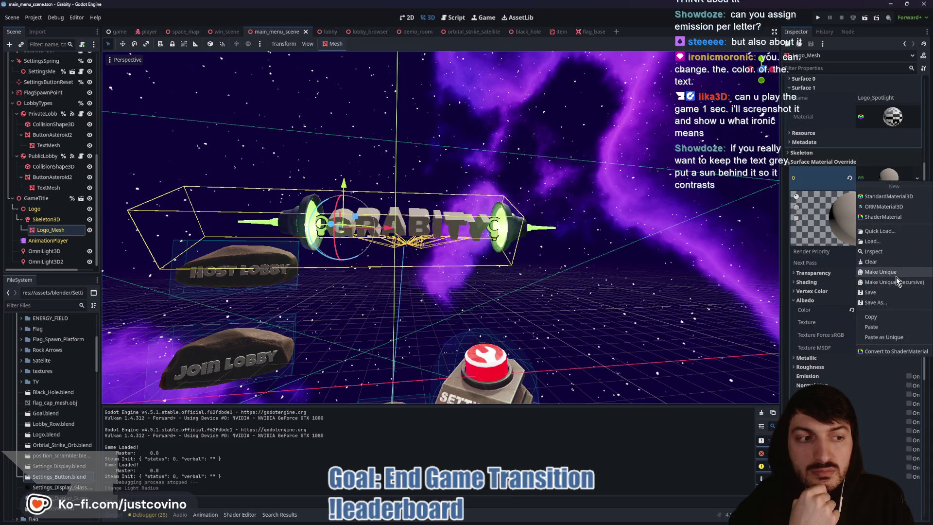
left_click(880, 271)
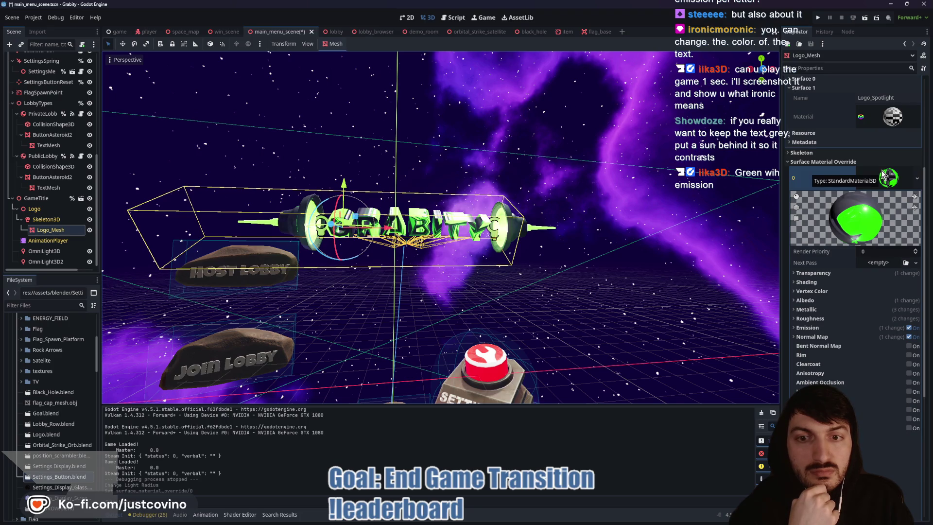
Step: Frame and orbit the GRABITY logo, then launch the game to test it
scroll(629, 249, "up", 5)
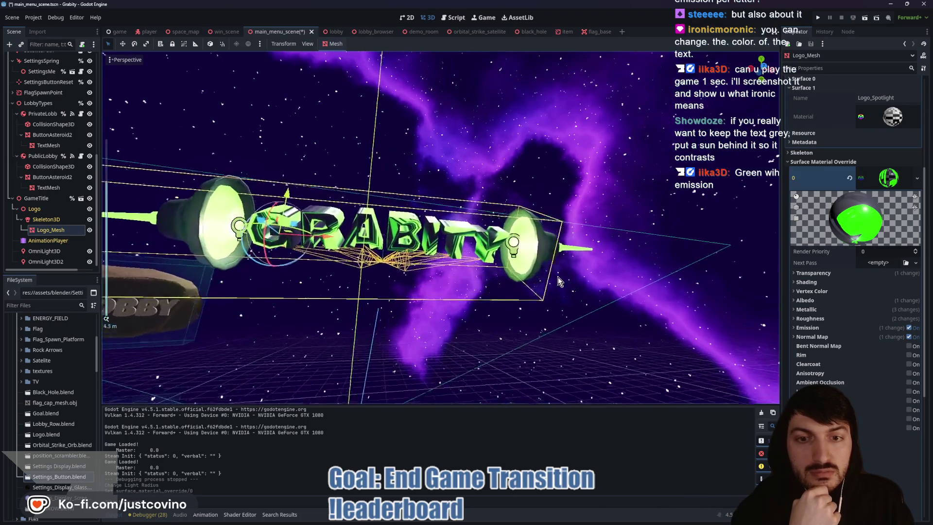
key("f")
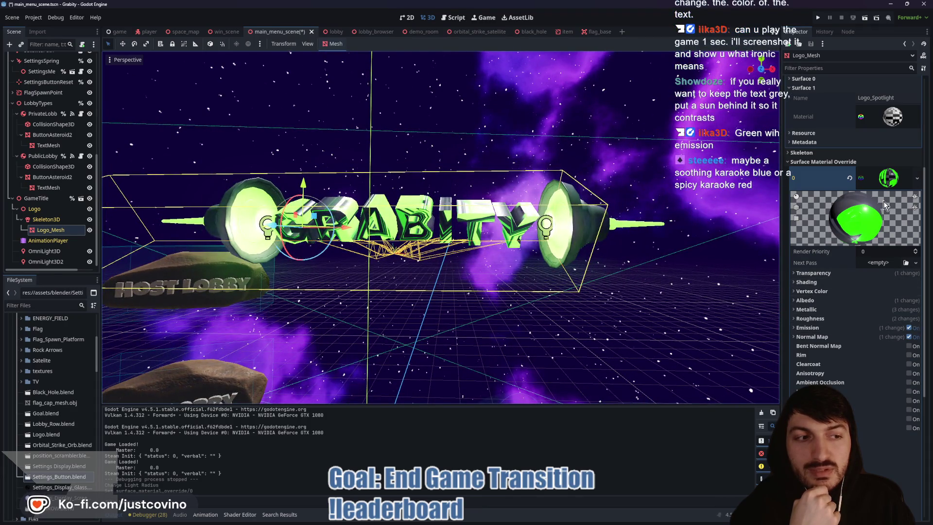
left_click(892, 181)
left_click_drag(656, 272, 603, 279)
left_click(817, 18)
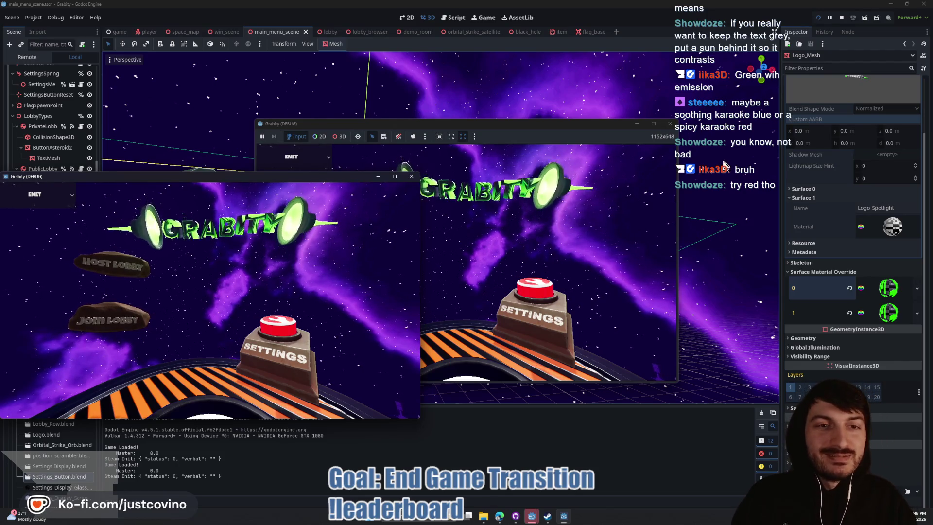
Step: Stop the test run and reopen the slot 0 material for editing
key("F8")
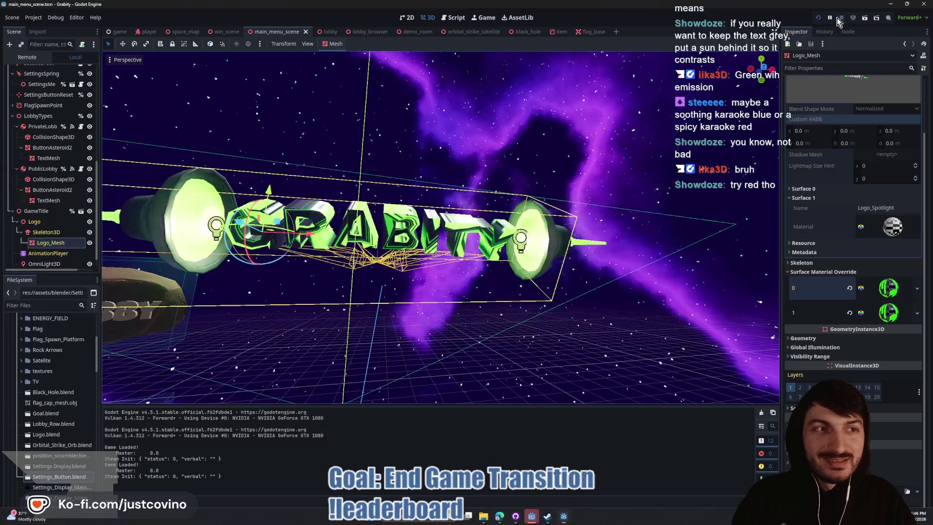
left_click(877, 290)
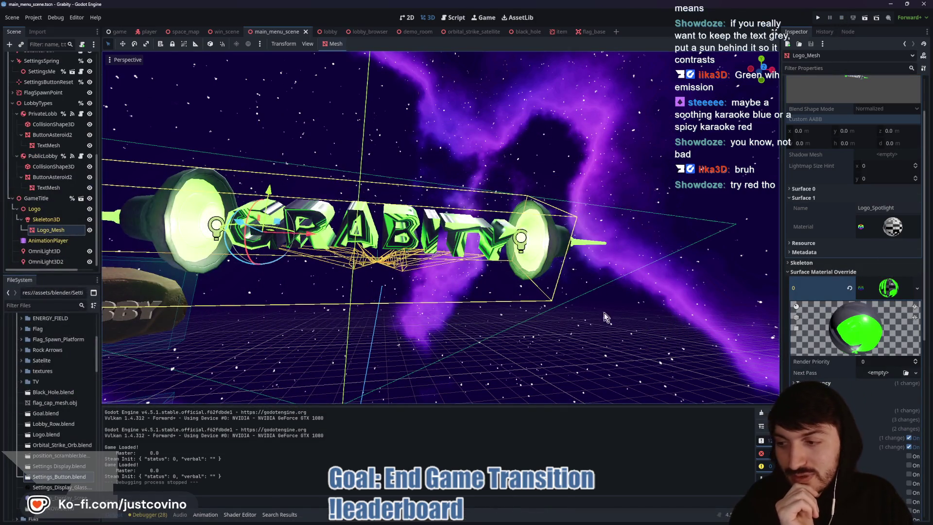
Step: Replace slot 0 with a new StandardMaterial3D whose albedo is bright green
left_click(849, 291)
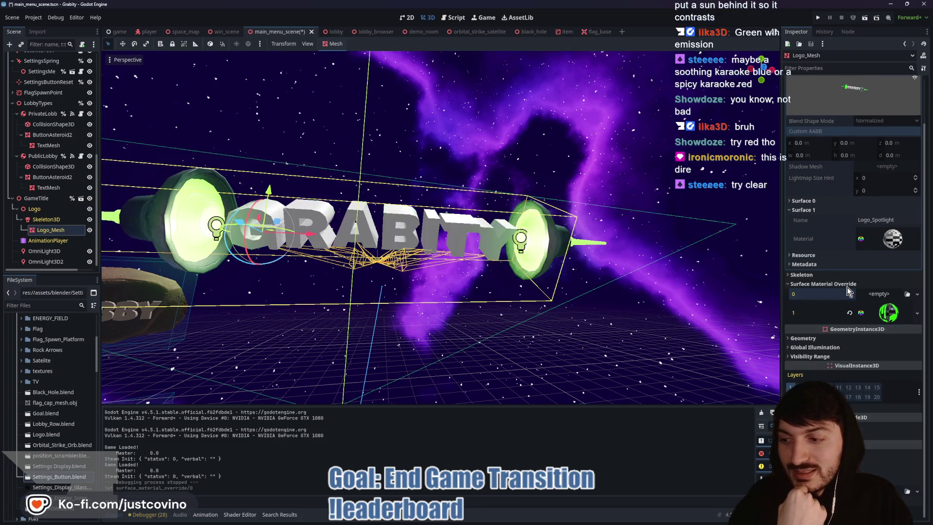
left_click(877, 294)
left_click(876, 316)
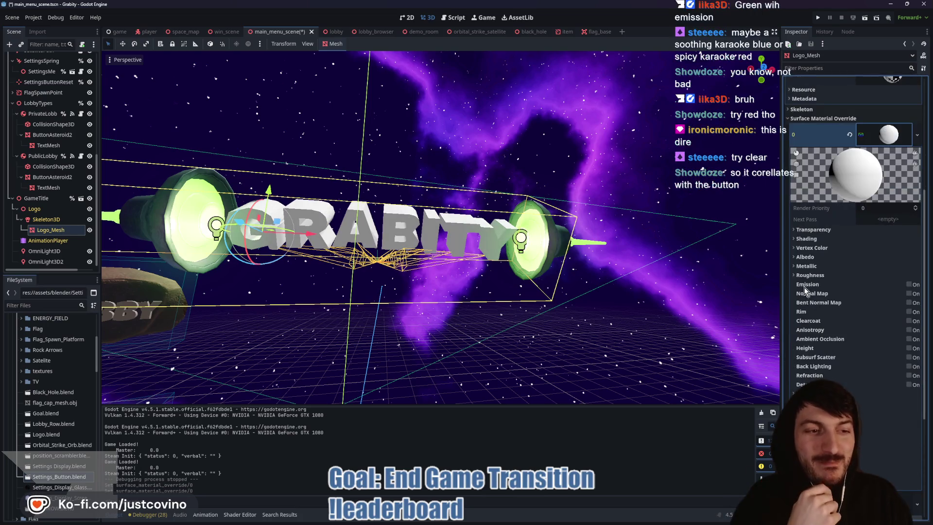
left_click(808, 258)
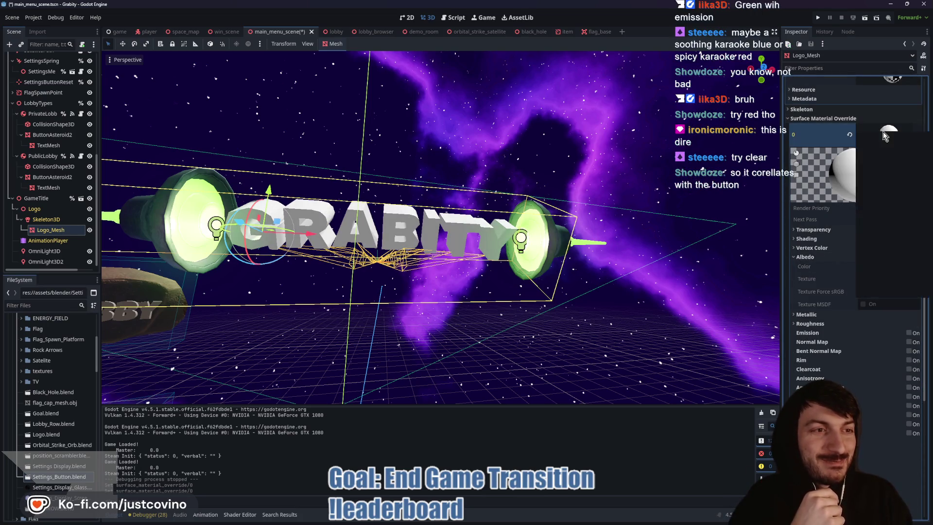
left_click(850, 257)
left_click(851, 256)
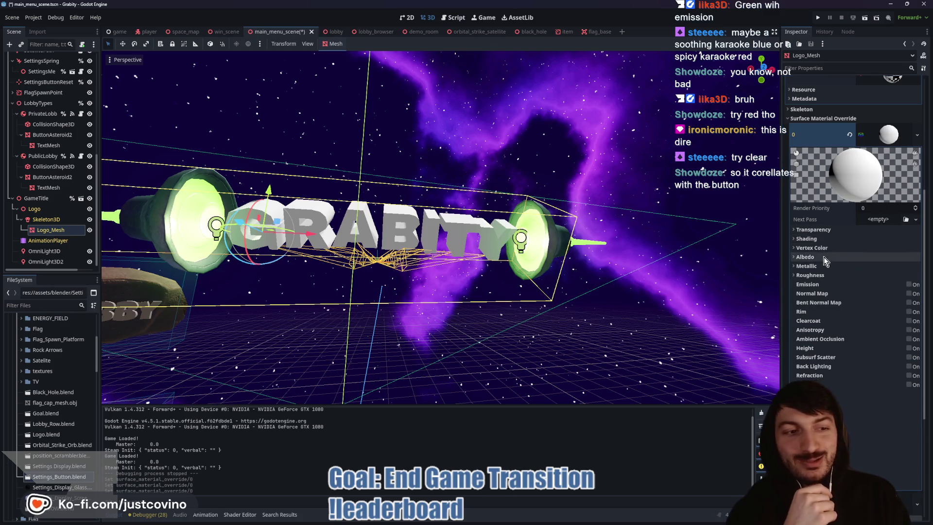
left_click(889, 266)
left_click(922, 306)
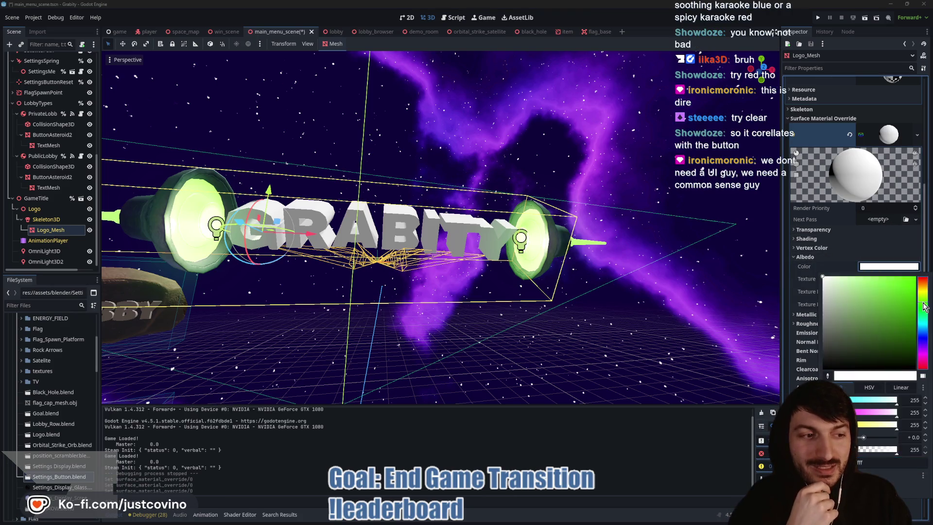
left_click_drag(902, 309, 925, 281)
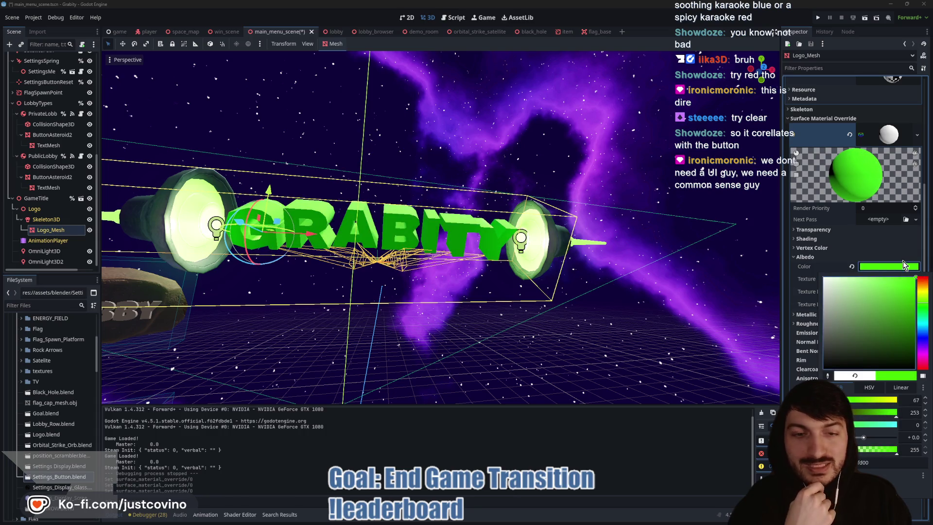
left_click(868, 269)
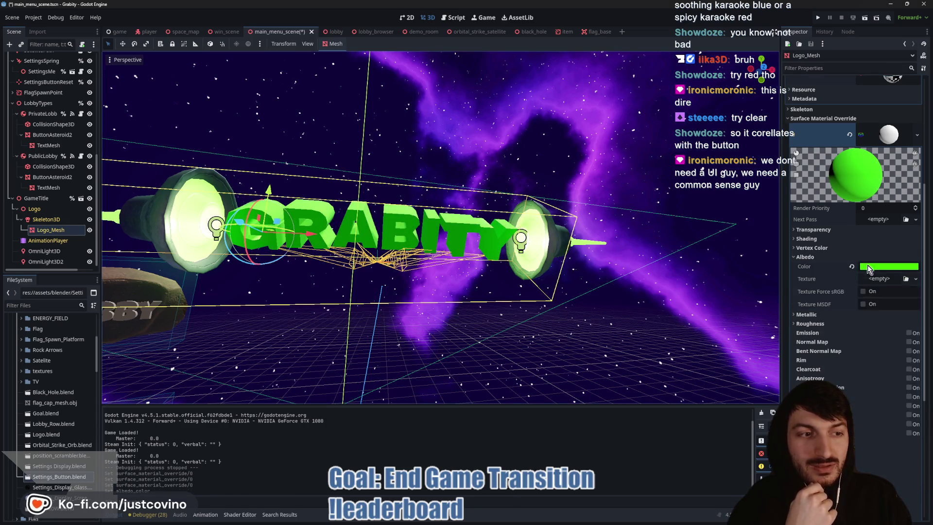
Step: Enable emission using the logo's sampled green at 1.51 energy, then save the scene
left_click(909, 333)
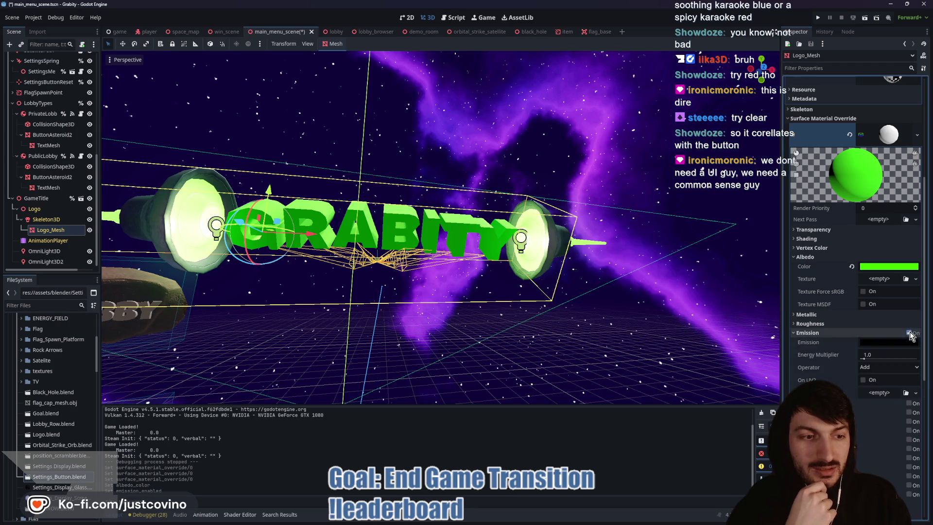
left_click(883, 343)
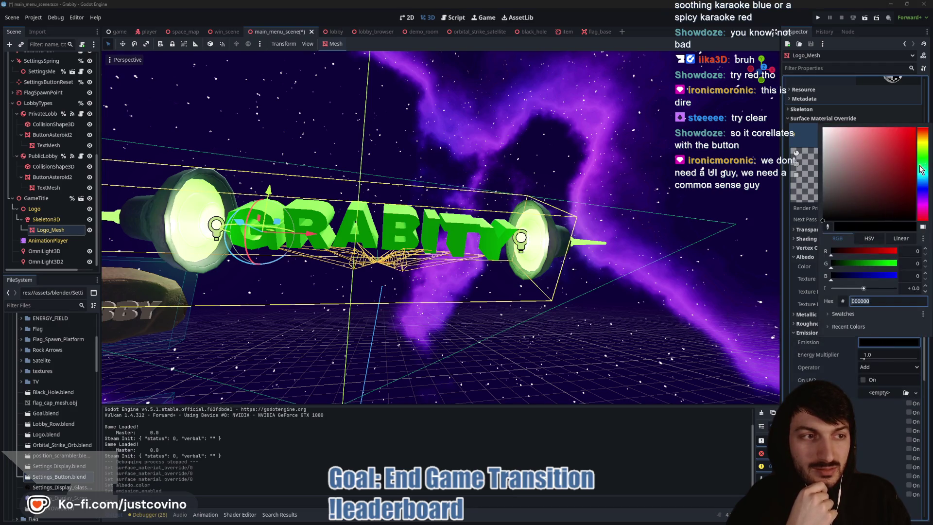
left_click(827, 226)
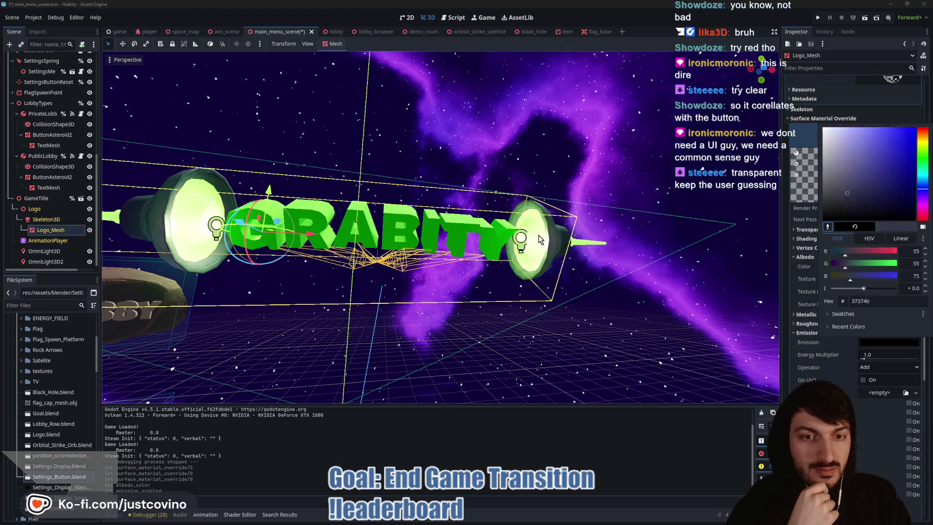
left_click(500, 245)
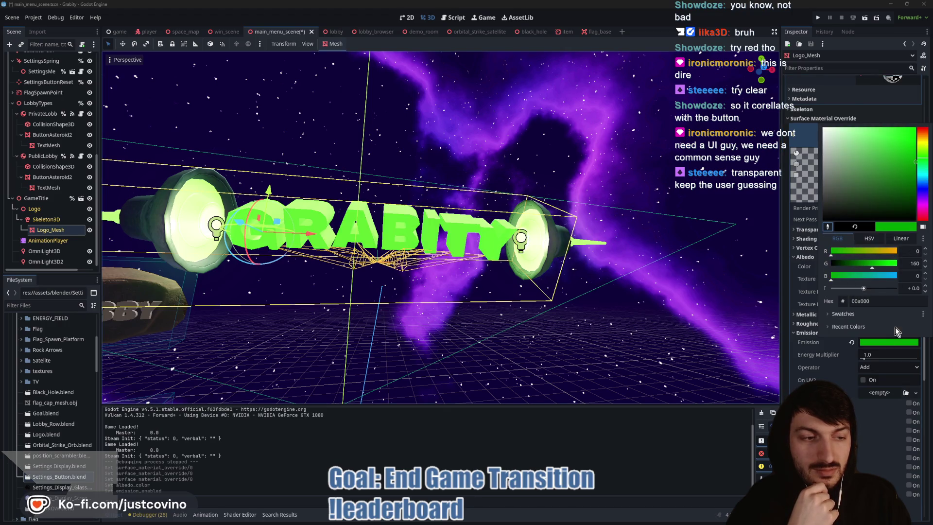
left_click(866, 358)
mouse_move(865, 360)
left_mouse_down()
mouse_move(899, 371)
mouse_move(868, 369)
left_mouse_up()
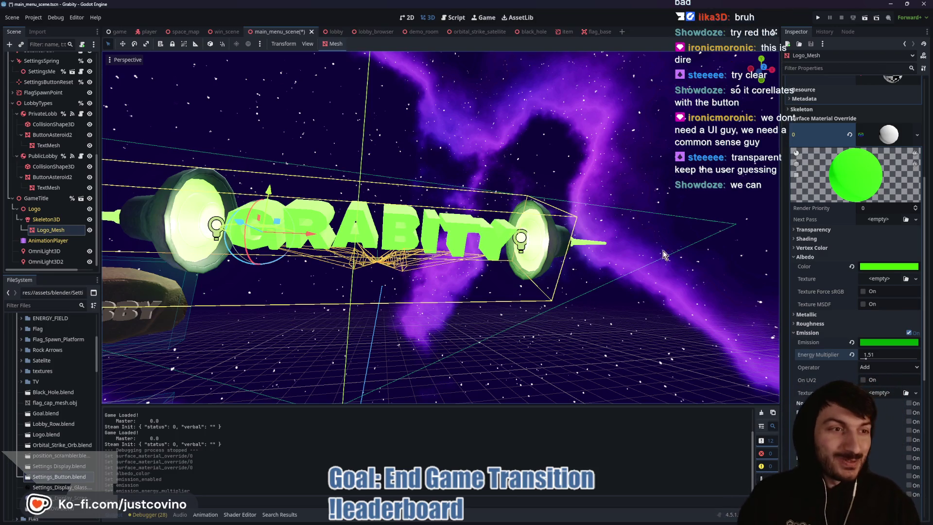
left_click(892, 142)
key("ctrl+s")
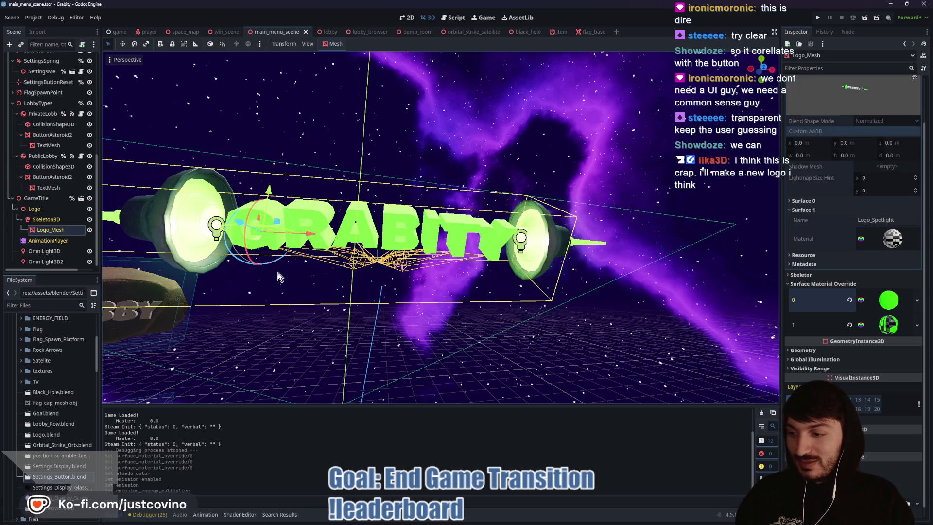
Step: Delete both OmniLight3D nodes beside the logo, then run the game and arrange its windows
left_click(45, 251)
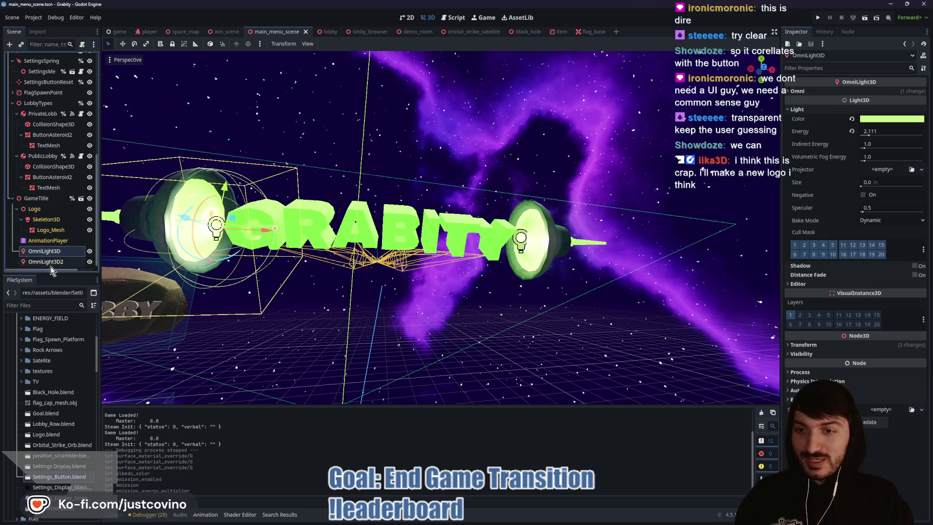
left_click(47, 262, "shift")
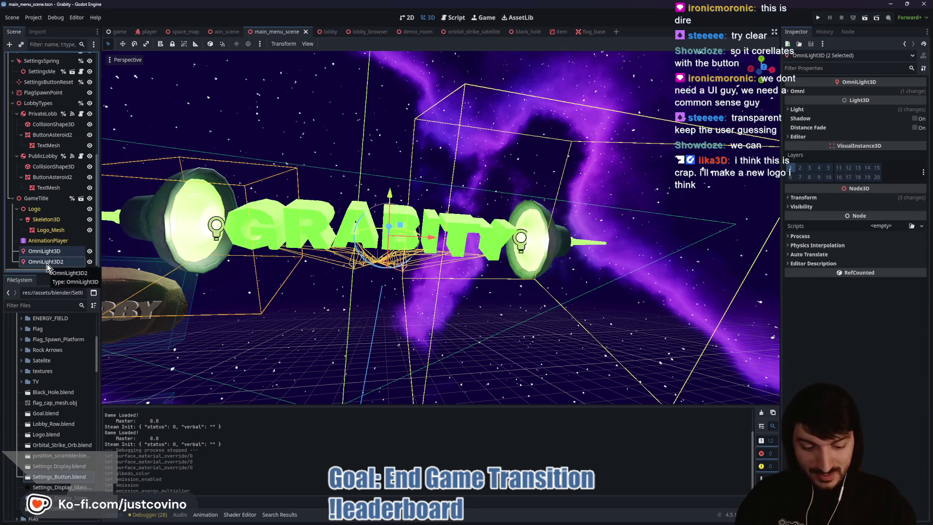
key("Delete")
left_click(451, 269)
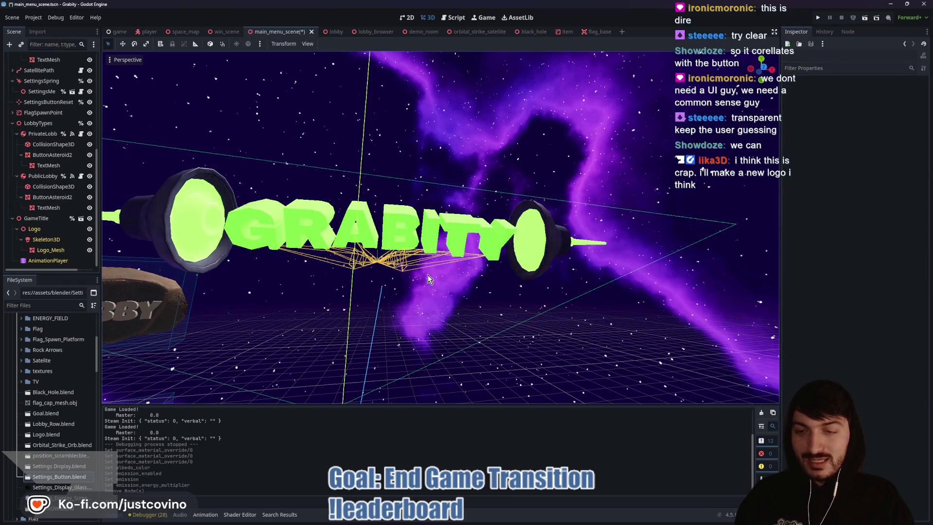
left_click(818, 18)
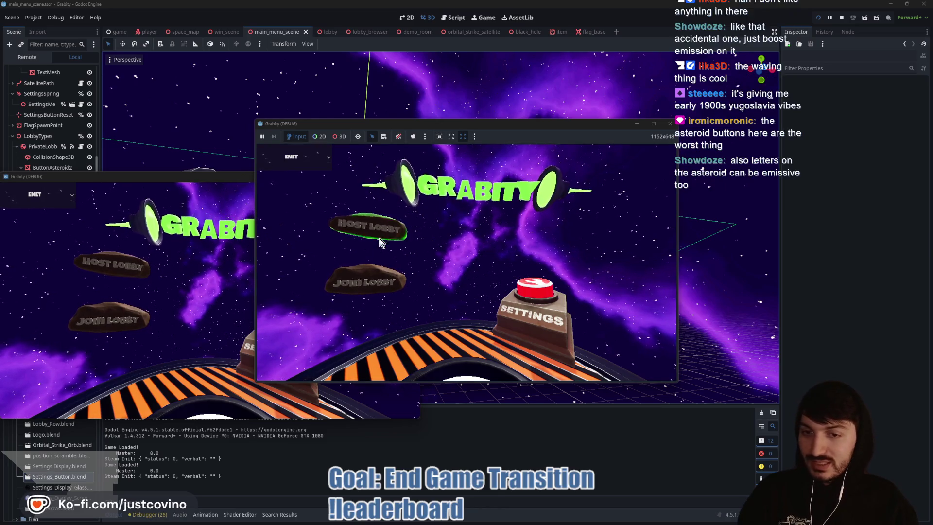
left_click_drag(510, 124, 695, 104)
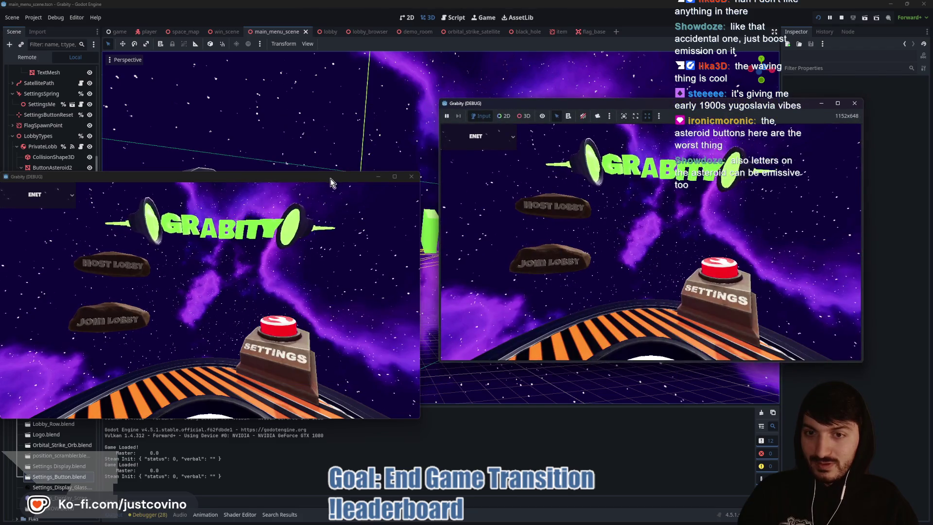
Step: Maximize and restore the left game window, then shrink it to a tiny thumbnail
left_click_drag(331, 178, 340, 112)
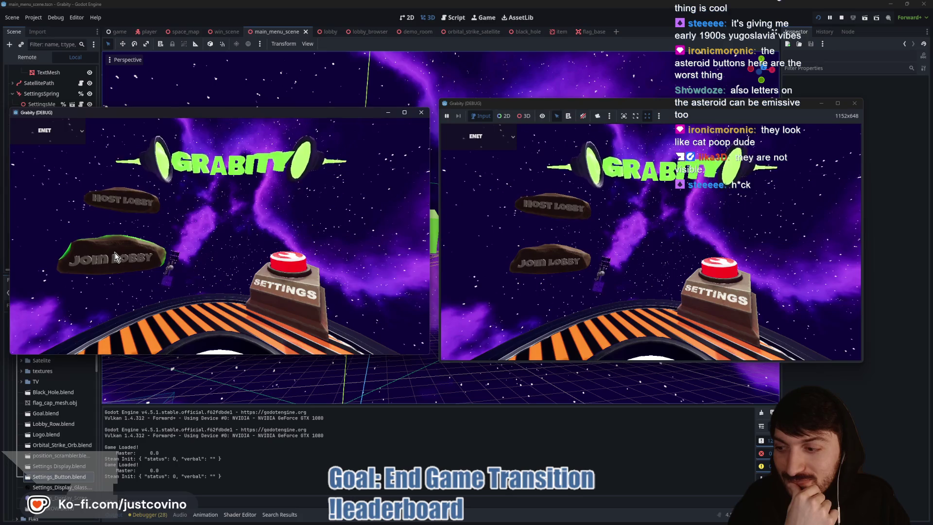
left_click(405, 113)
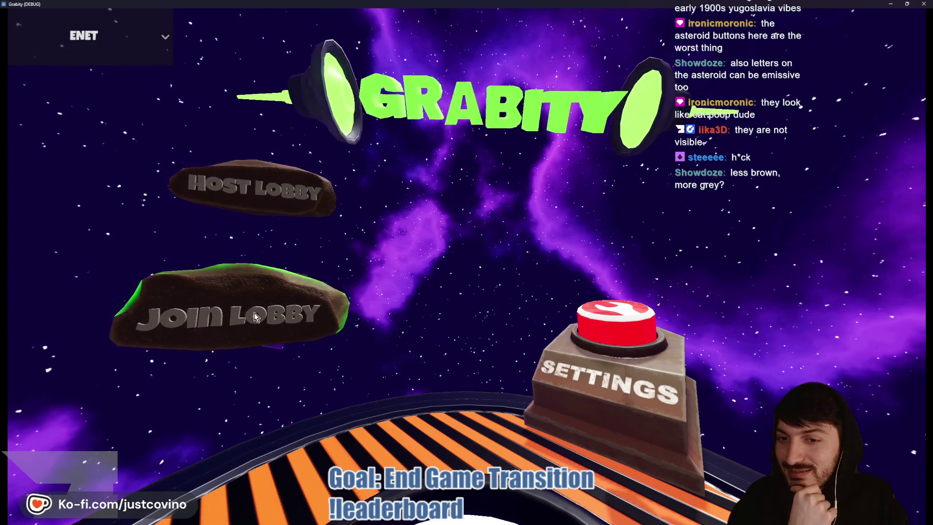
key("super+Down")
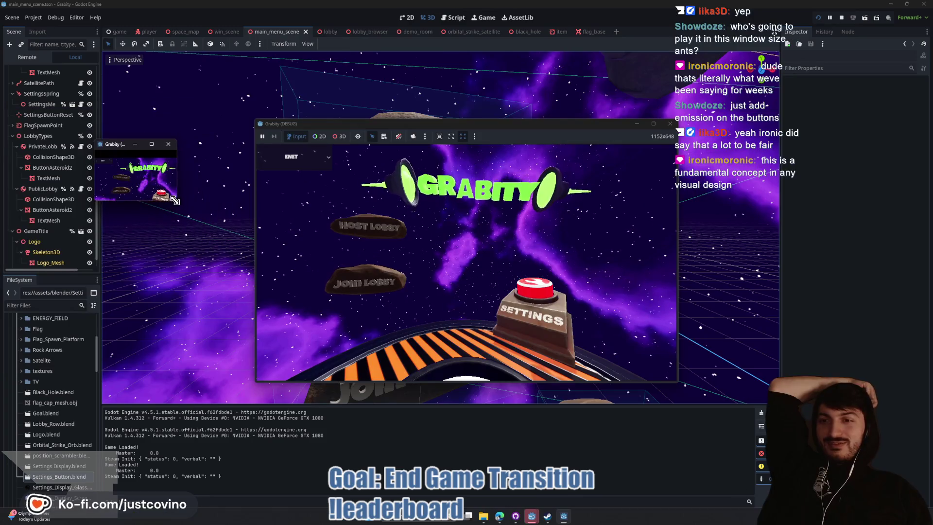
left_click_drag(429, 354, 131, 176)
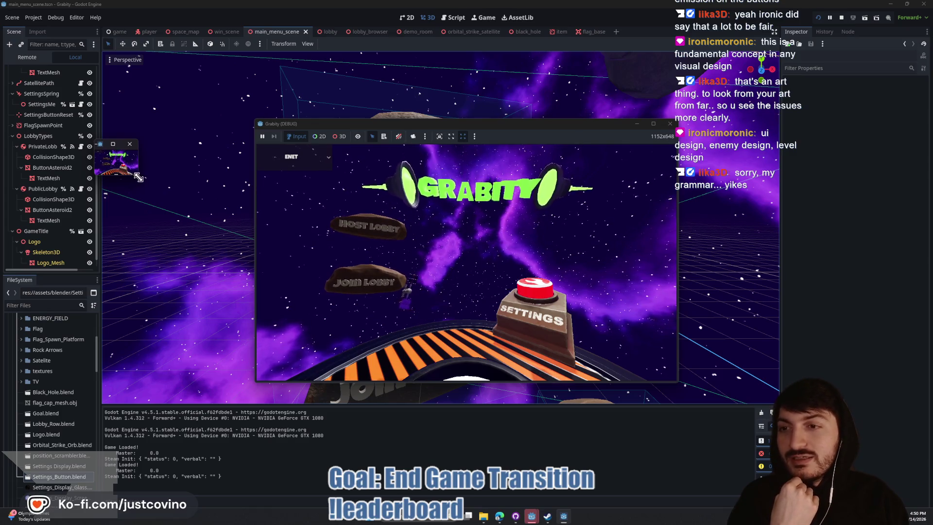
mouse_move(137, 177)
left_mouse_down()
mouse_move(160, 219)
mouse_move(263, 316)
mouse_move(426, 371)
mouse_move(184, 265)
mouse_move(125, 175)
left_mouse_up()
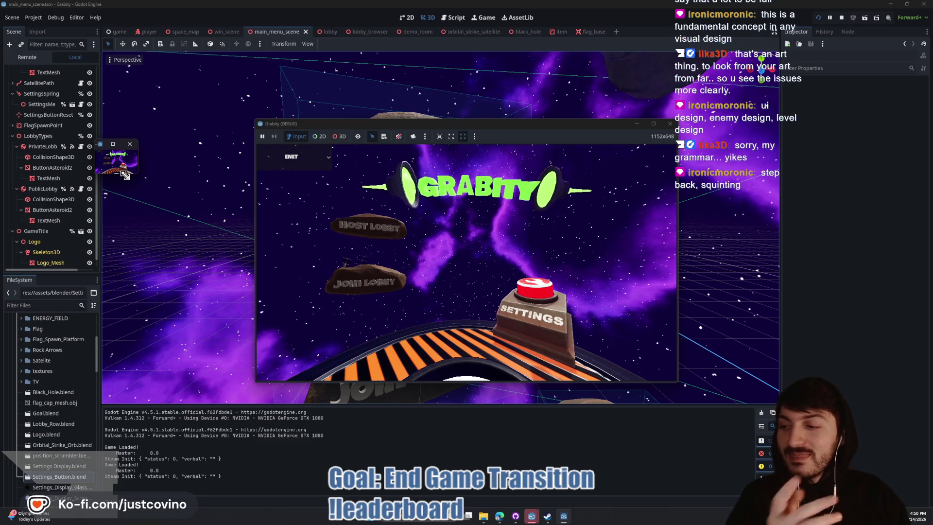
Step: Enlarge the thumbnail game window, move it up and left, then stop the project
left_click_drag(125, 175, 320, 306)
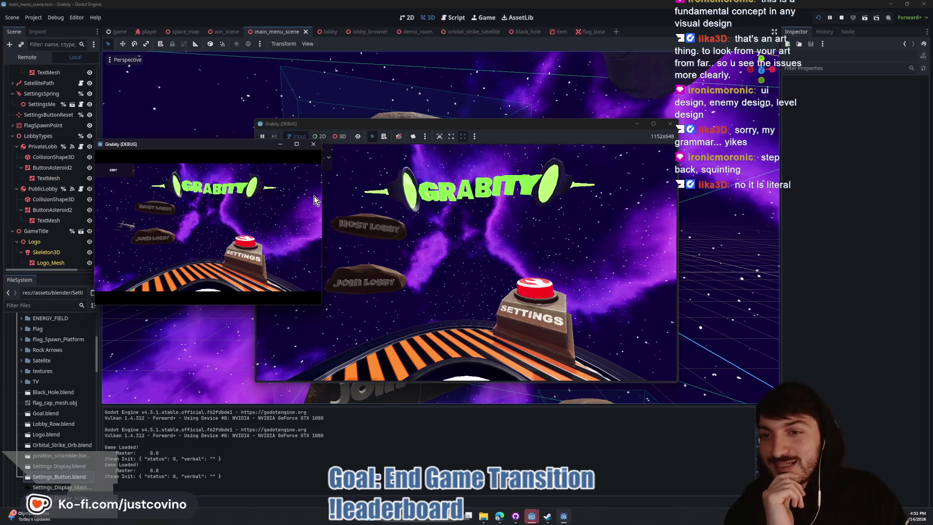
mouse_move(321, 305)
left_mouse_down()
mouse_move(389, 362)
mouse_move(439, 374)
left_mouse_up()
left_click_drag(322, 146, 280, 123)
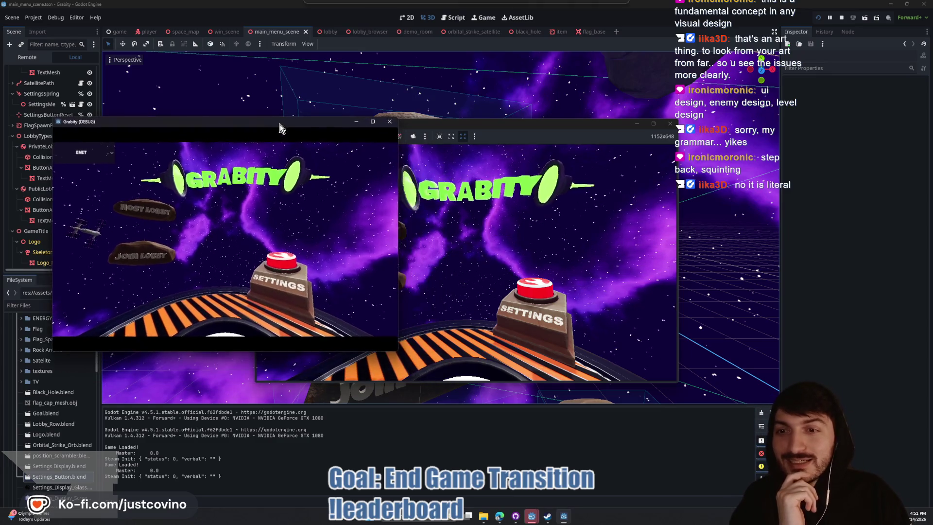
key("F8")
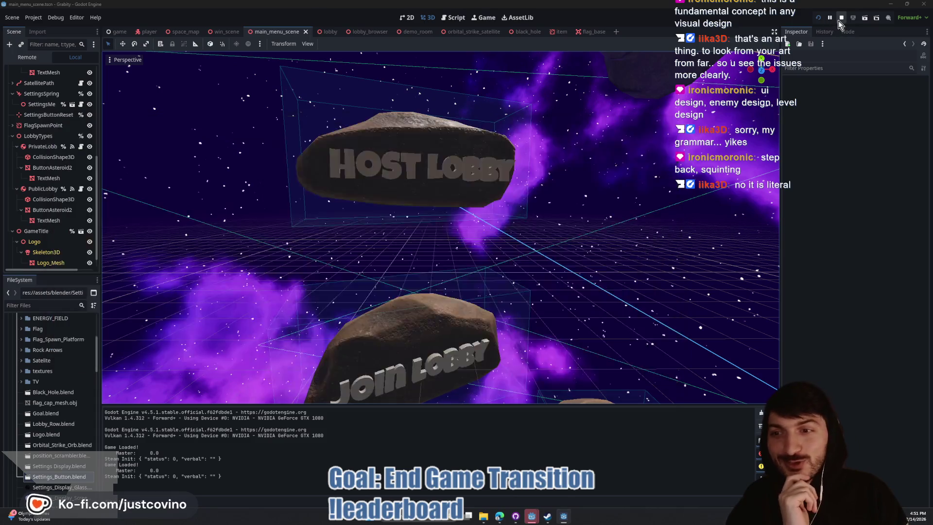
Step: Select the Host Lobby asteroid in the viewport and run the game again
scroll(436, 204, "down", 4)
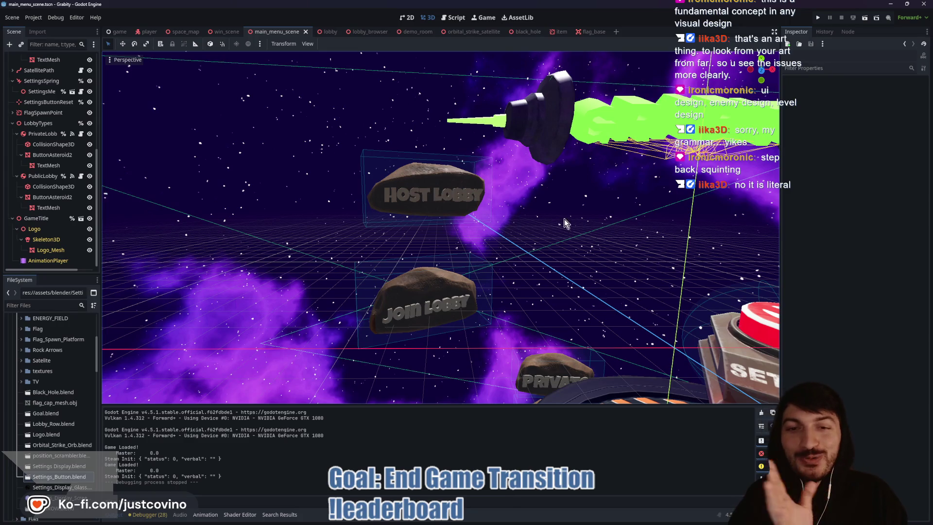
left_click_drag(564, 219, 550, 224)
left_click(434, 180)
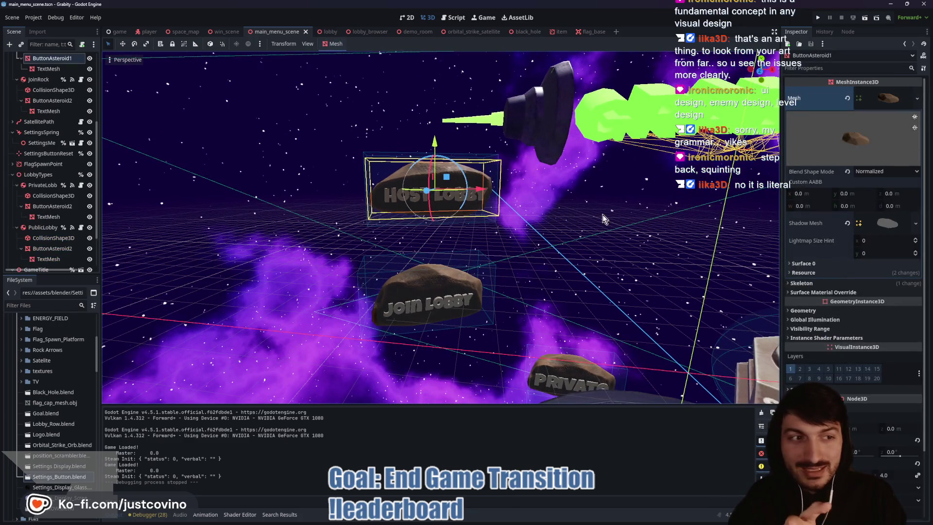
scroll(614, 218, "down", 4)
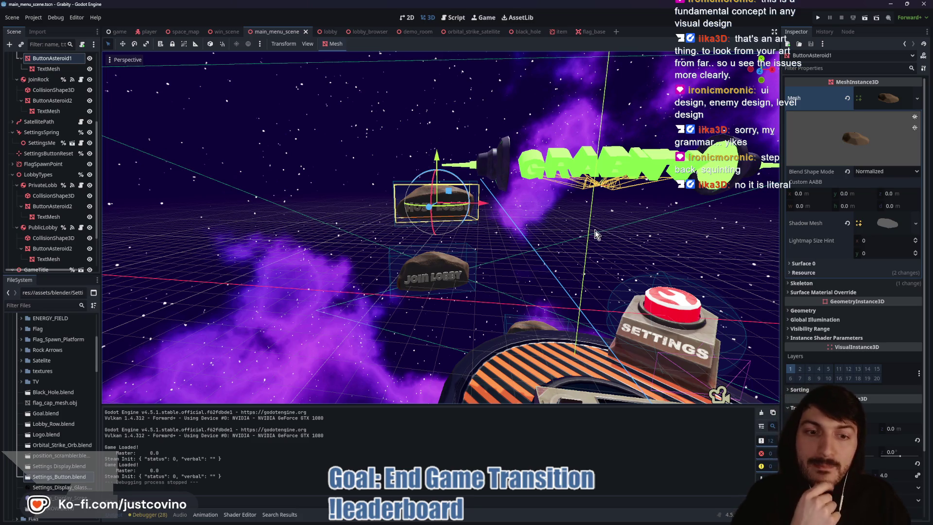
left_click(816, 20)
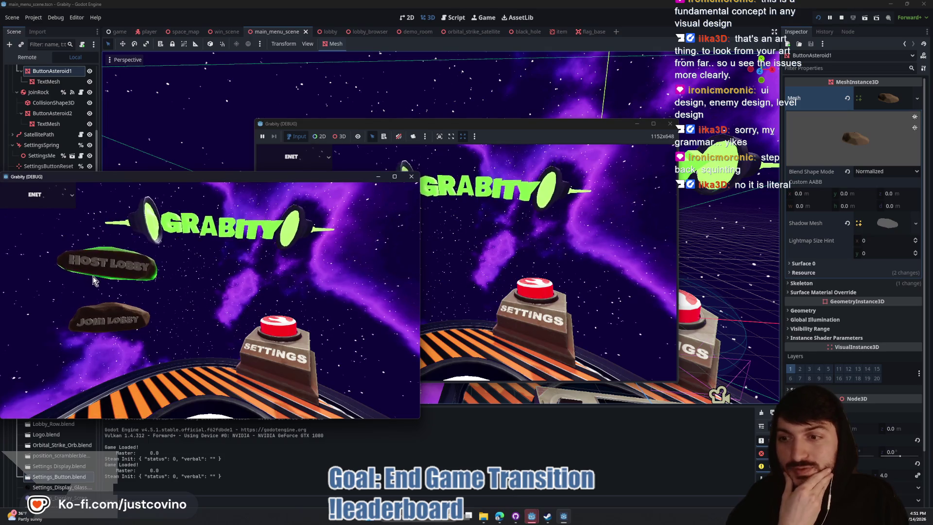
Step: Try Host Lobby in the running game to reveal the Private and Public rocks, then stop the run
left_click(111, 265)
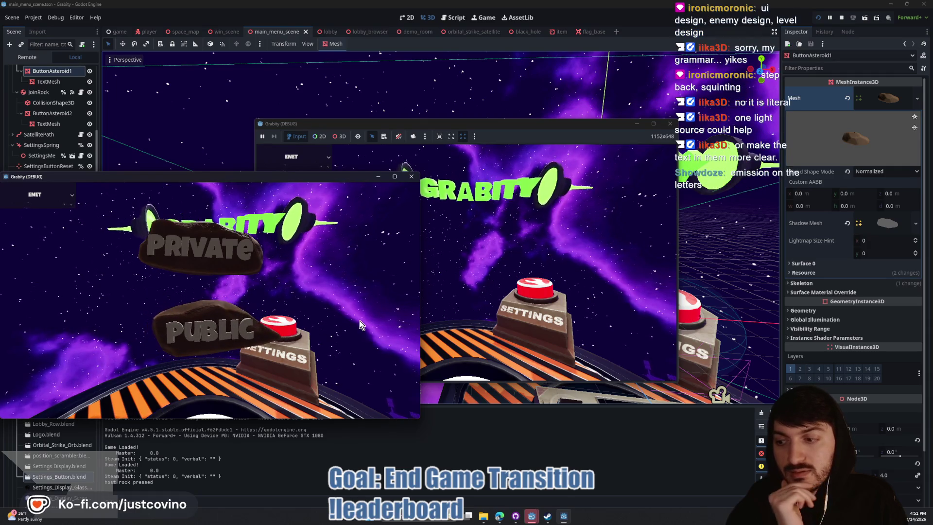
key("F8")
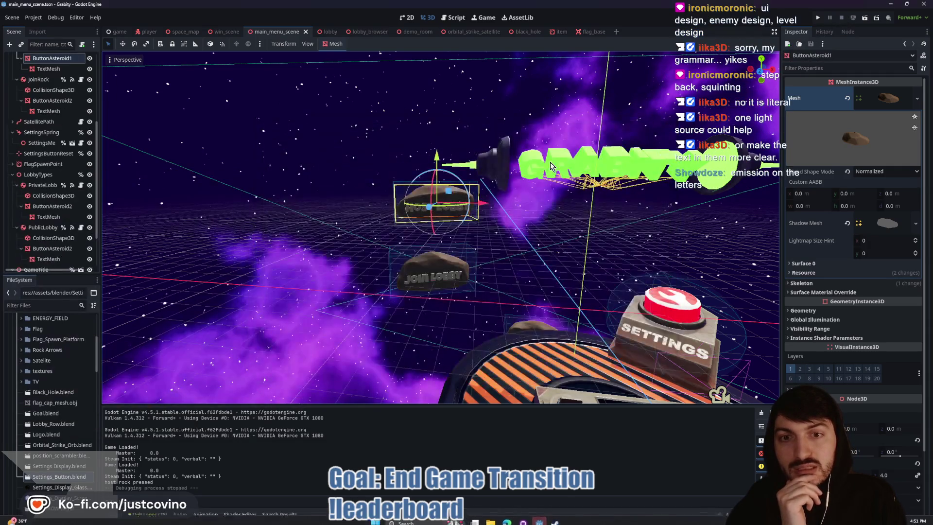
left_click(49, 259)
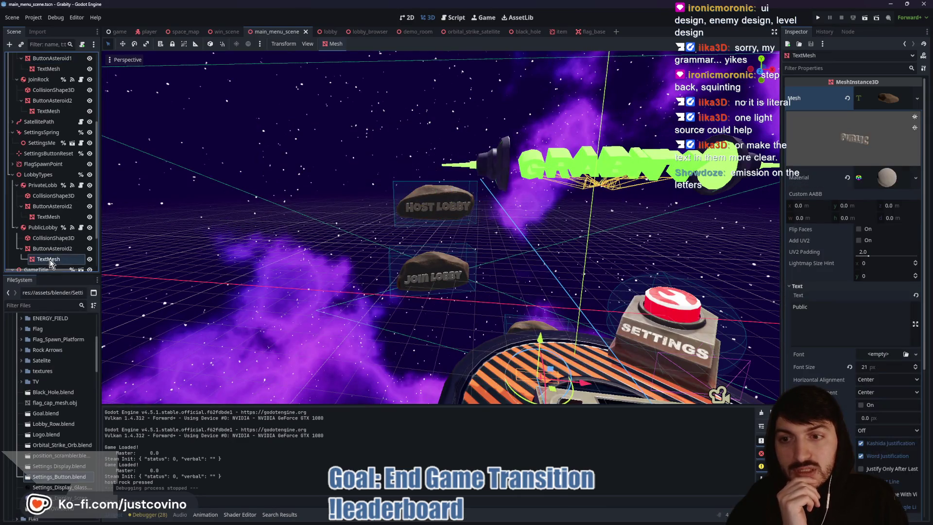
left_click(886, 177)
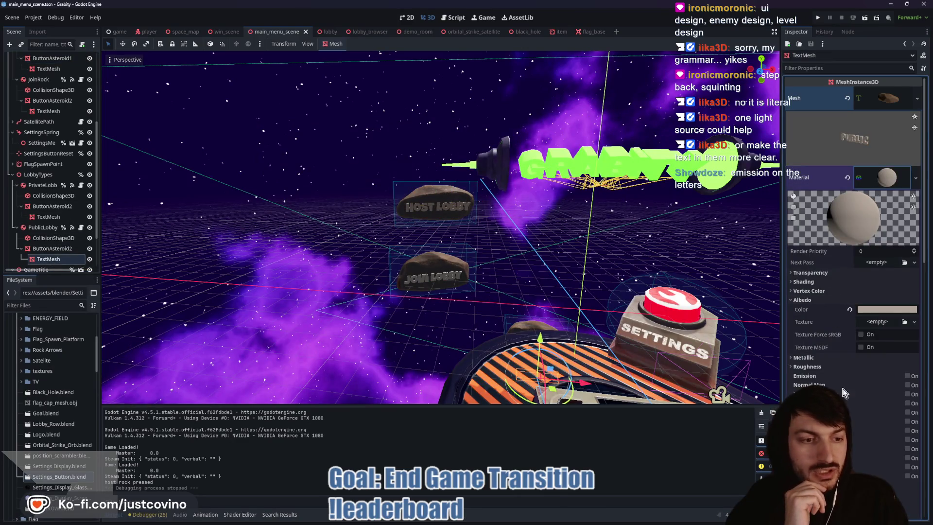
left_click(907, 377)
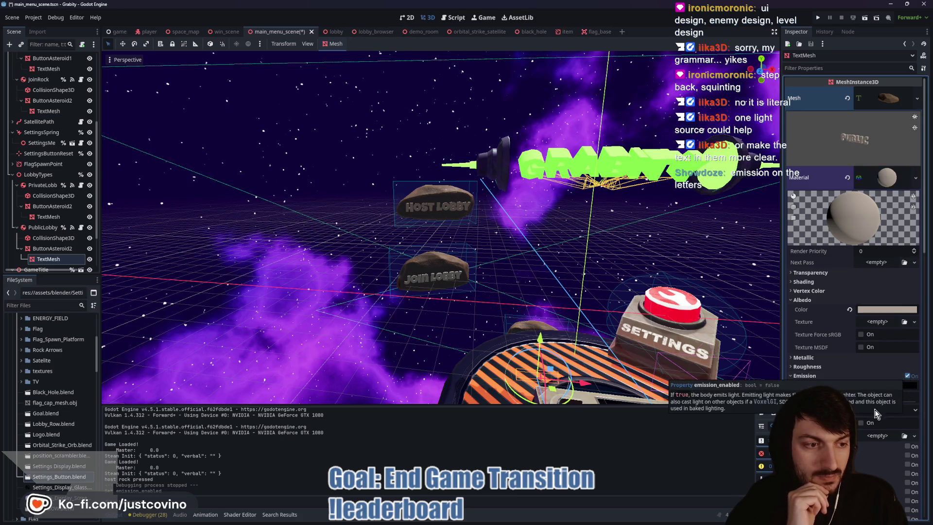
scroll(535, 261, "up", 3)
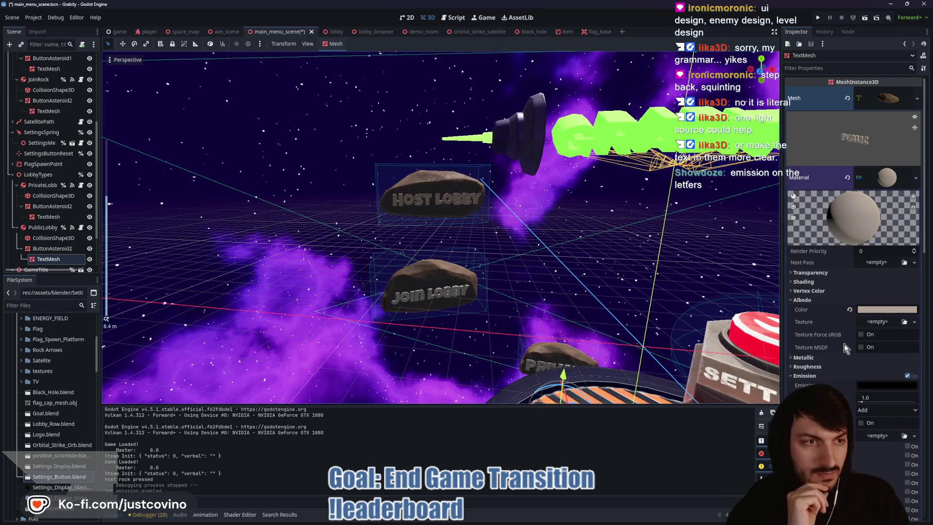
left_click(864, 397)
type("1.2")
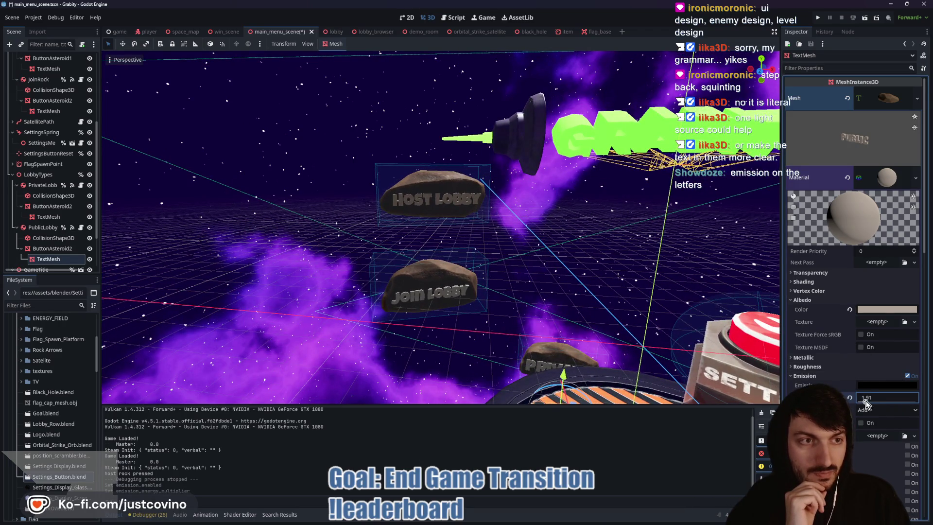
mouse_move(872, 402)
left_mouse_down()
mouse_move(896, 405)
mouse_move(870, 398)
left_mouse_up()
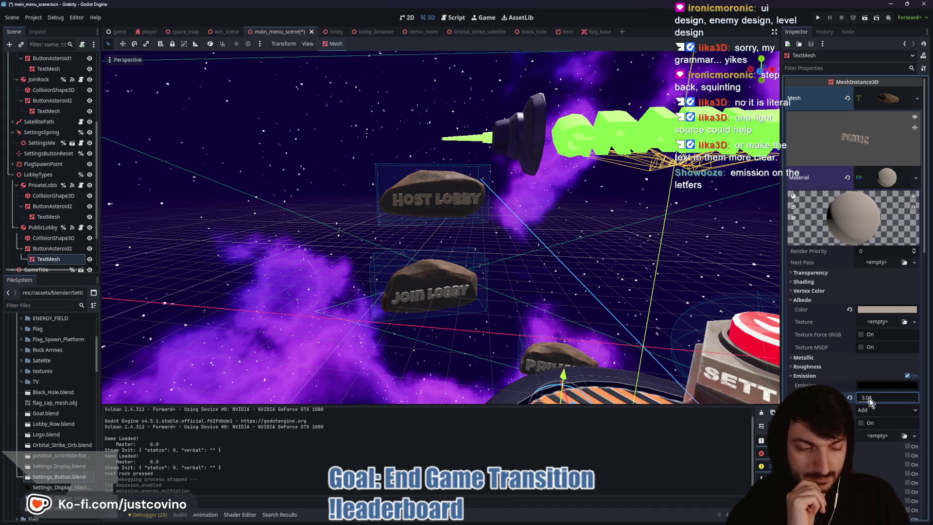
left_click(887, 385)
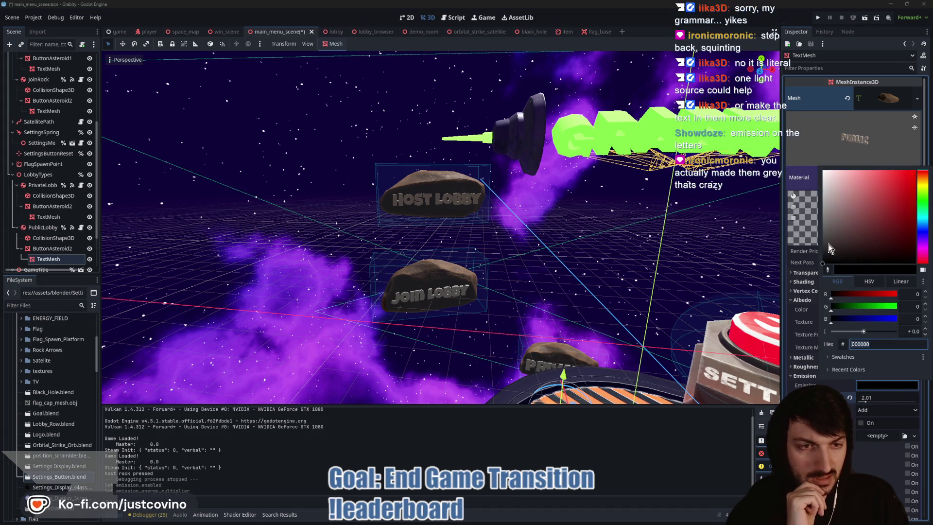
left_click(820, 192)
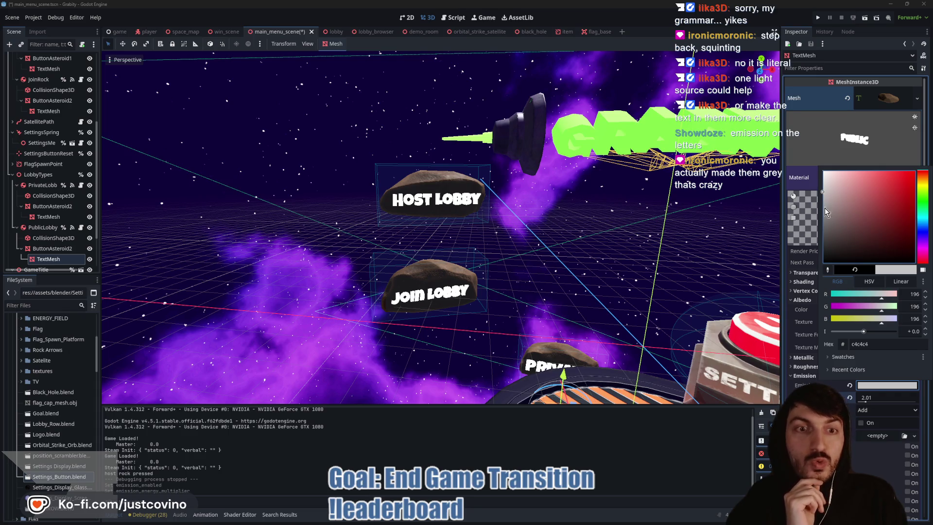
left_click(925, 204)
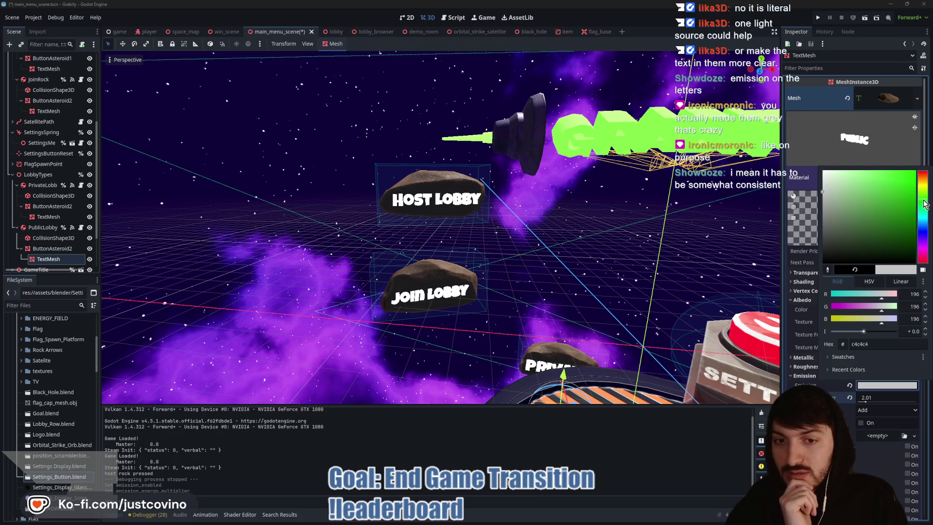
left_click(887, 202)
mouse_move(887, 203)
left_mouse_down()
mouse_move(910, 198)
mouse_move(897, 225)
left_mouse_up()
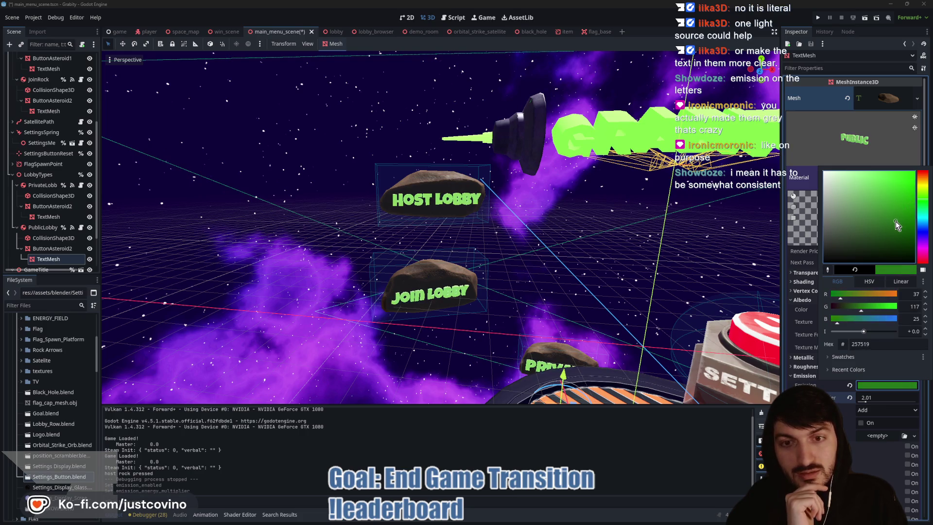
left_click(828, 270)
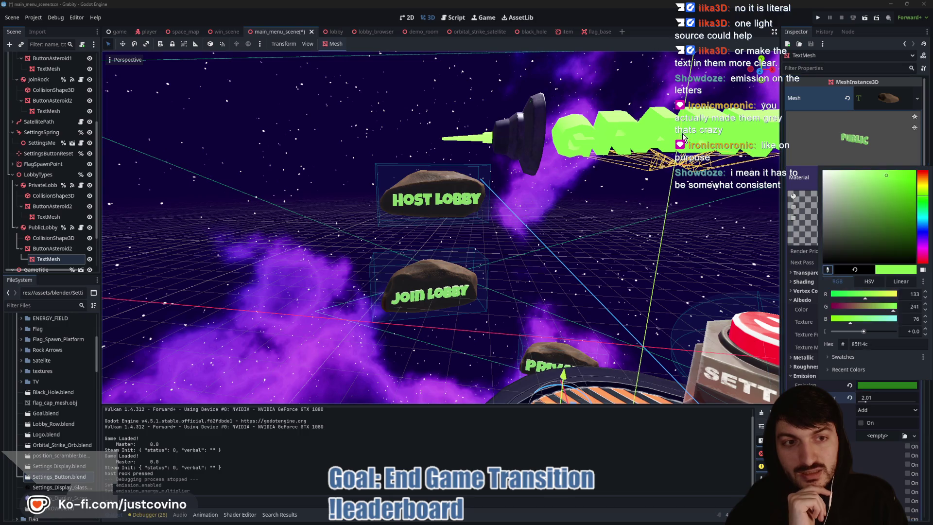
left_click(695, 127)
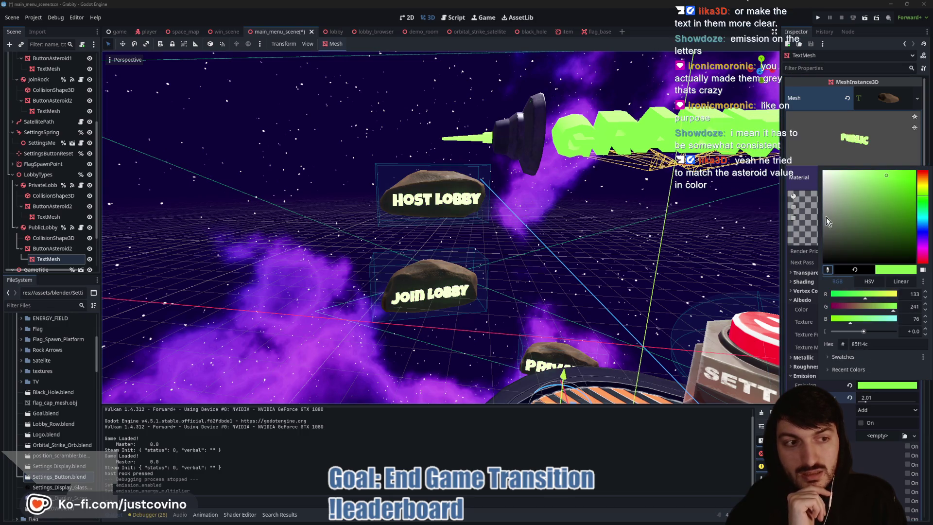
left_click_drag(896, 181, 916, 224)
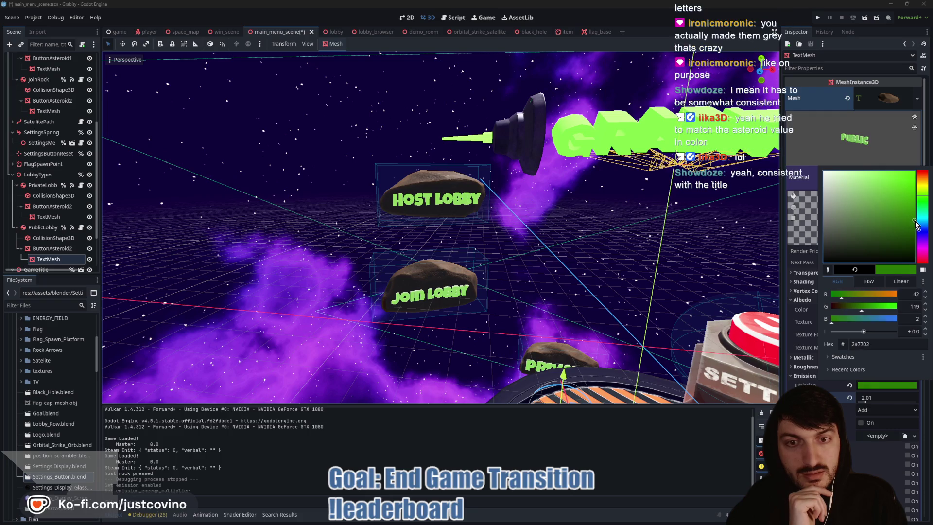
left_click(865, 406)
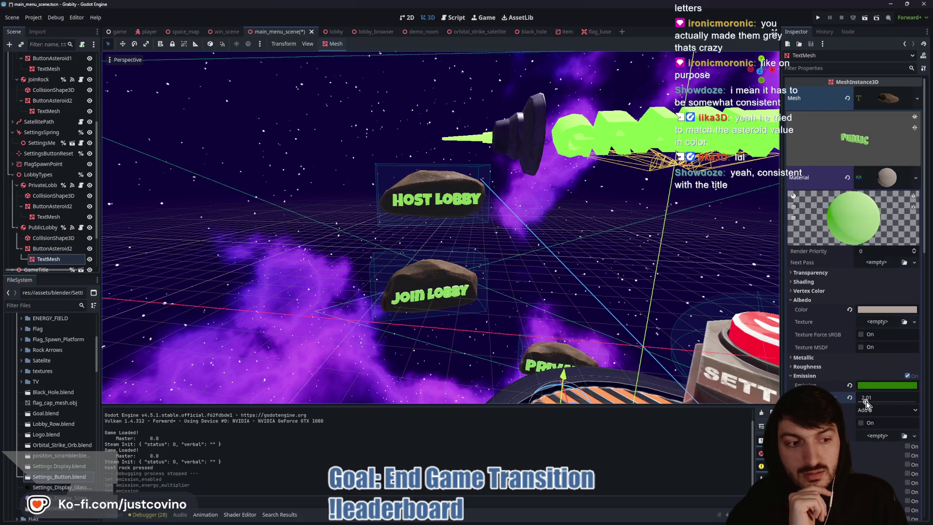
left_click(848, 311)
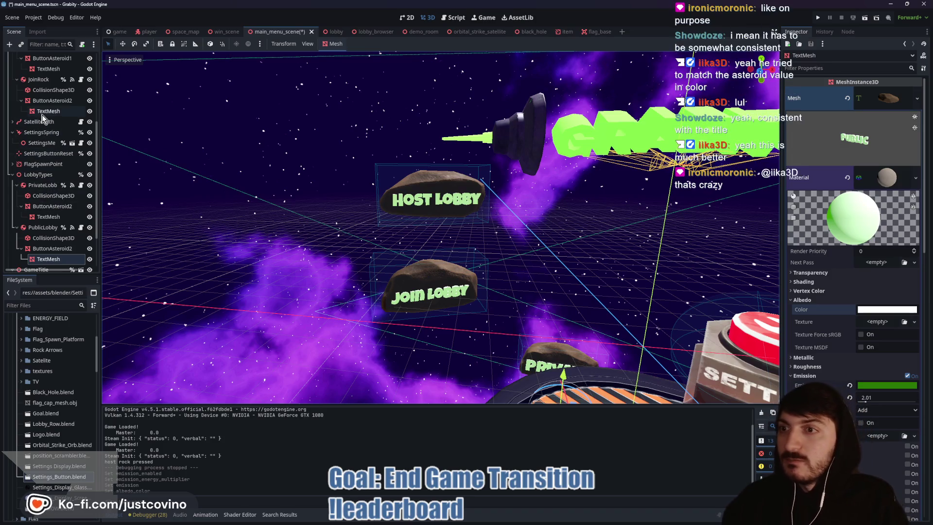
scroll(46, 119, "up", 5)
scroll(48, 136, "up", 1)
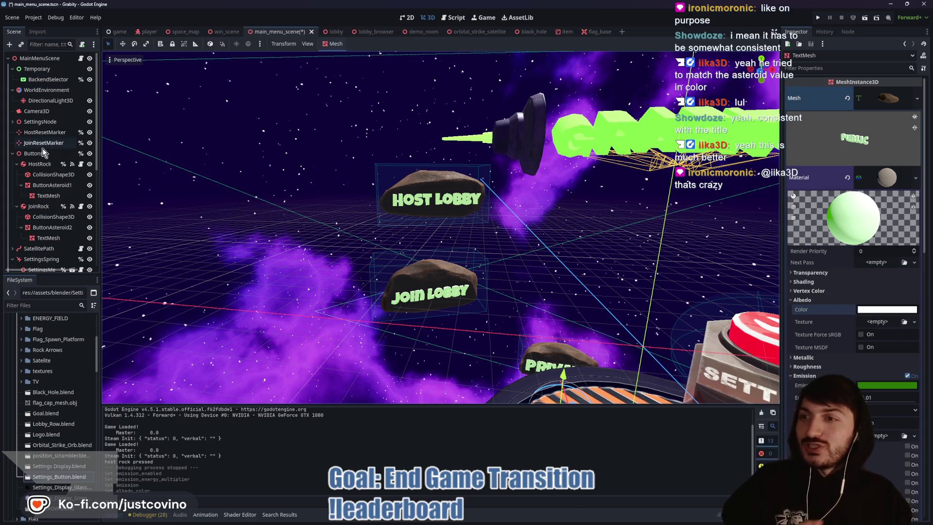
scroll(41, 149, "down", 2)
scroll(41, 151, "down", 2)
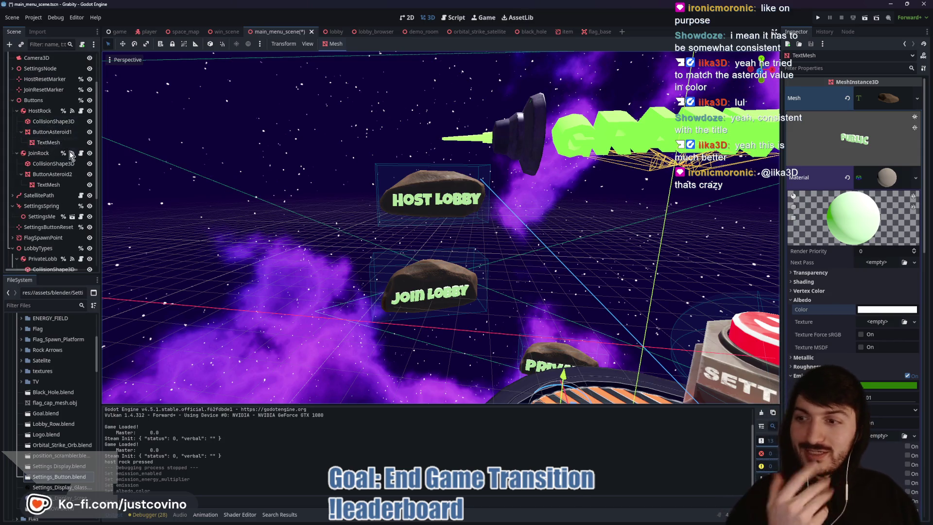
scroll(42, 150, "down", 2)
scroll(55, 209, "down", 4)
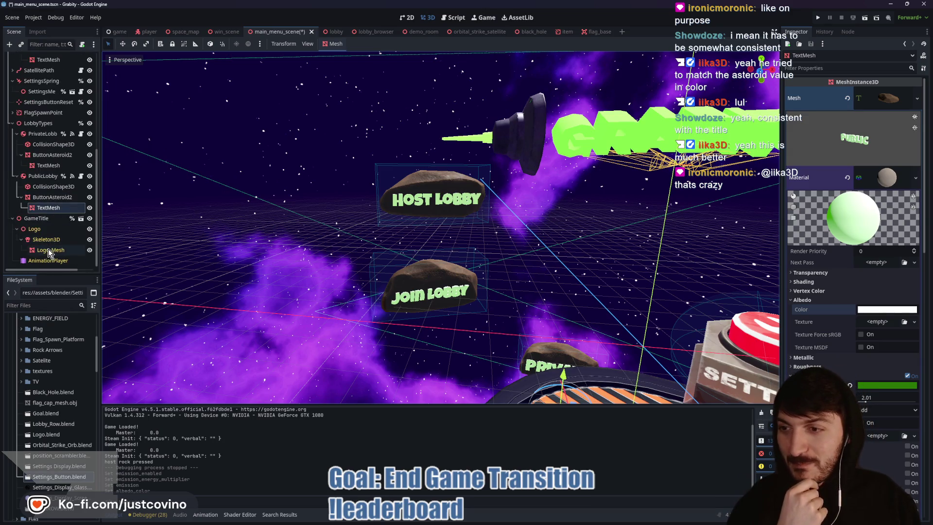
Step: Copy the green surface material override from Logo_Mesh
left_click(49, 251)
left_click(880, 317)
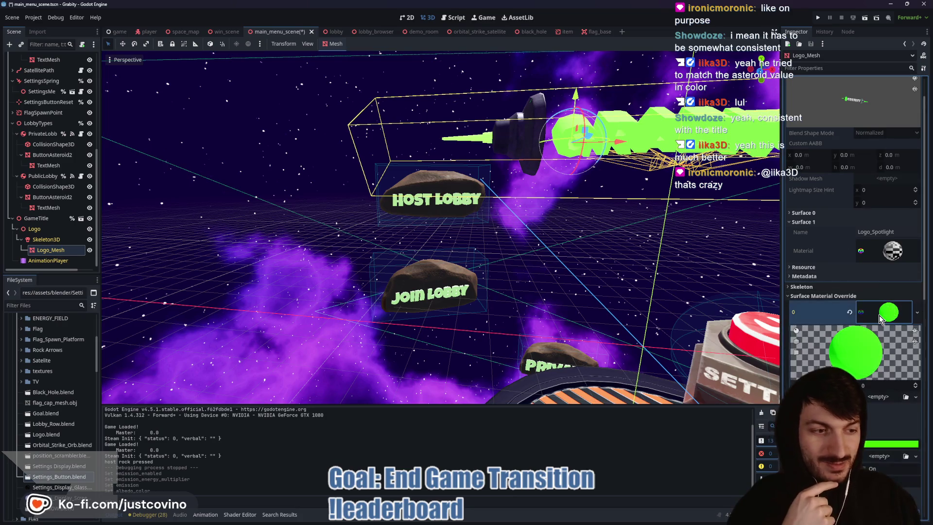
scroll(876, 449, "down", 4)
left_click(876, 281)
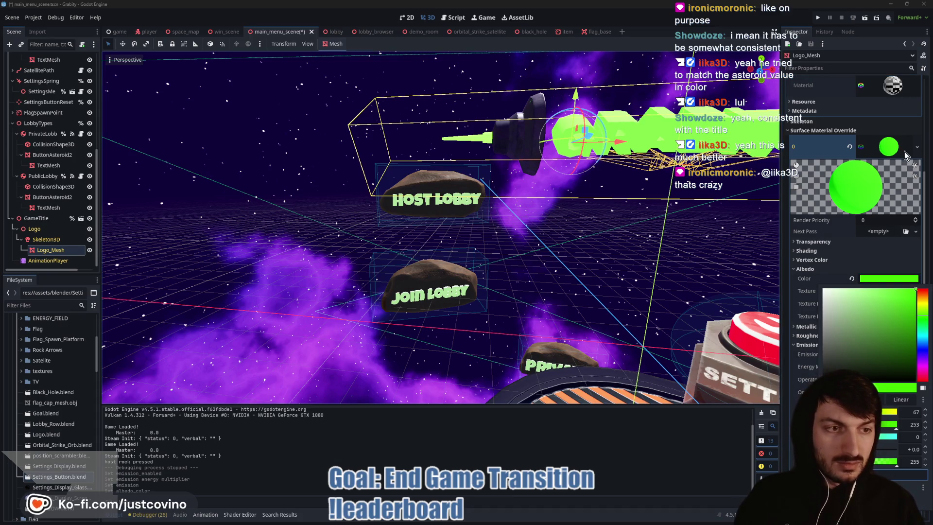
left_click(888, 152)
left_click(888, 152)
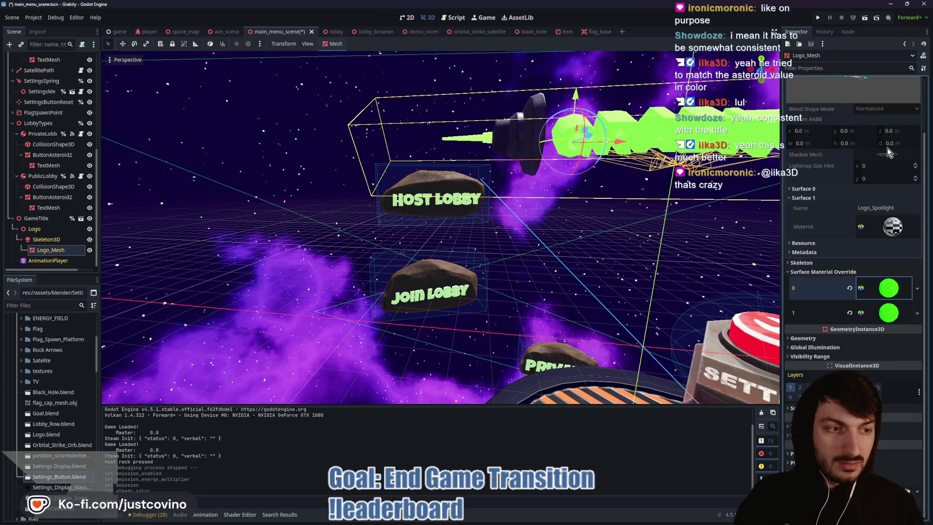
left_click(889, 289)
left_click(889, 290)
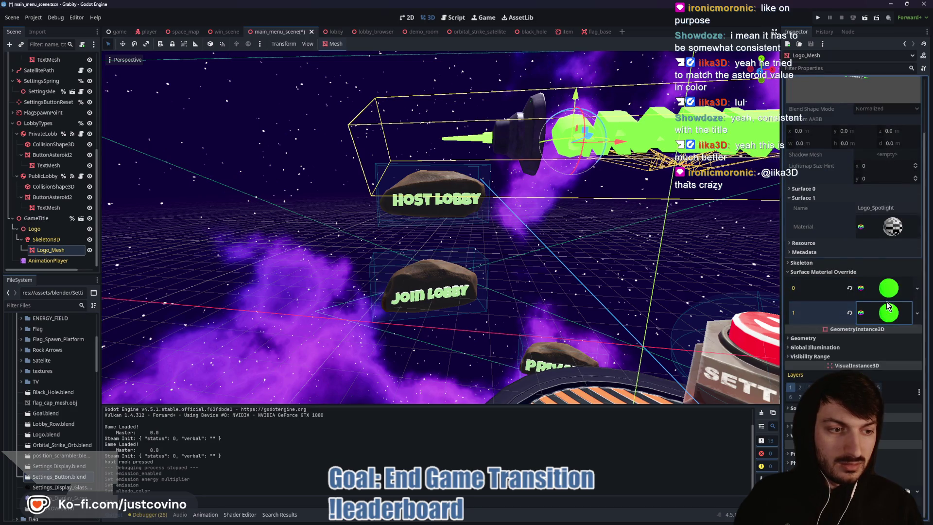
left_click(889, 289)
right_click(889, 290)
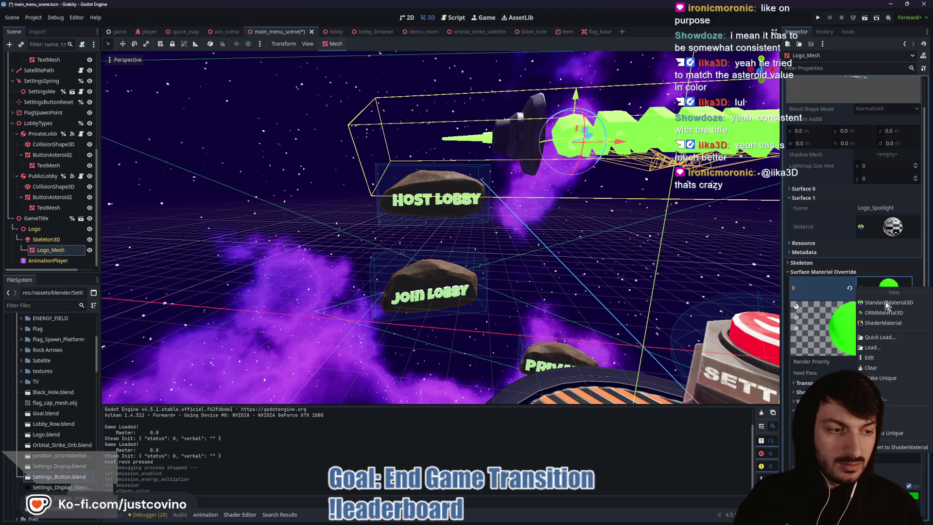
left_click(883, 417)
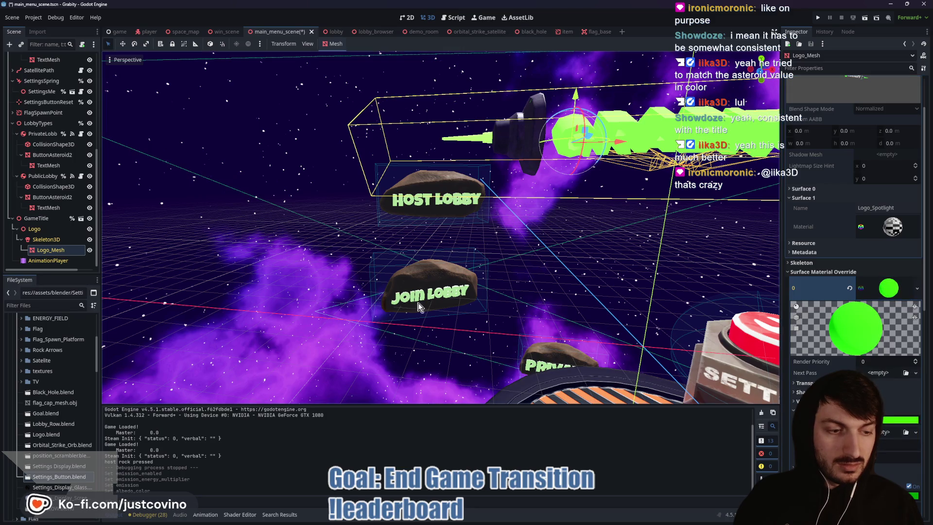
Step: Paste the green material onto the Private, Join Lobby and Host Lobby text meshes
left_click(49, 207)
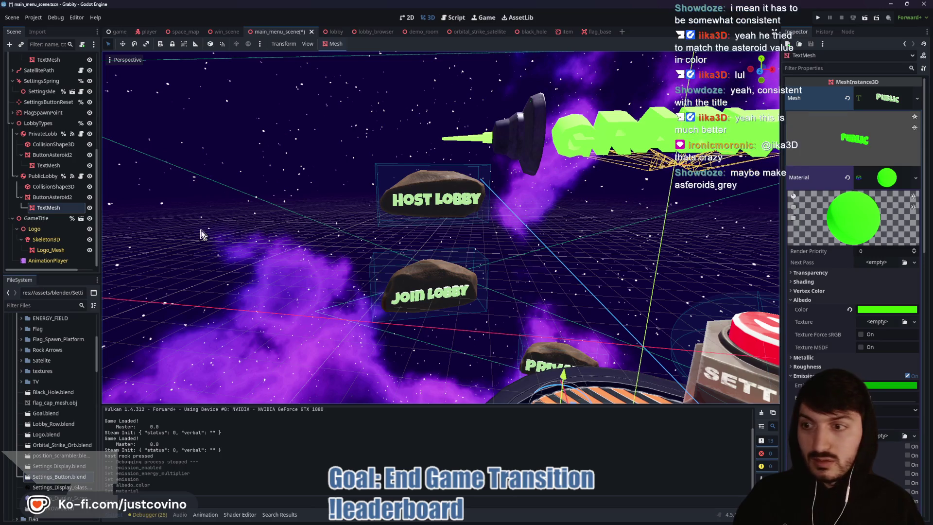
left_click(48, 166)
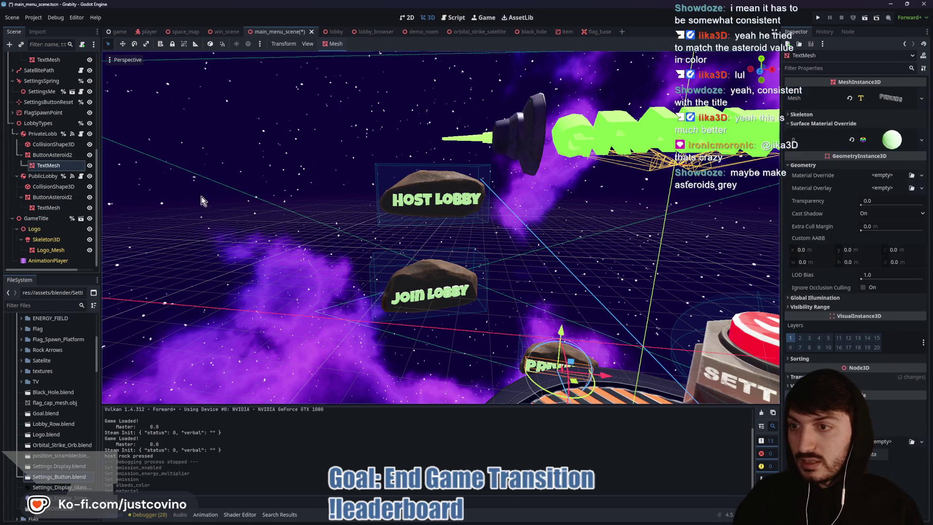
right_click(885, 145)
left_click(882, 274)
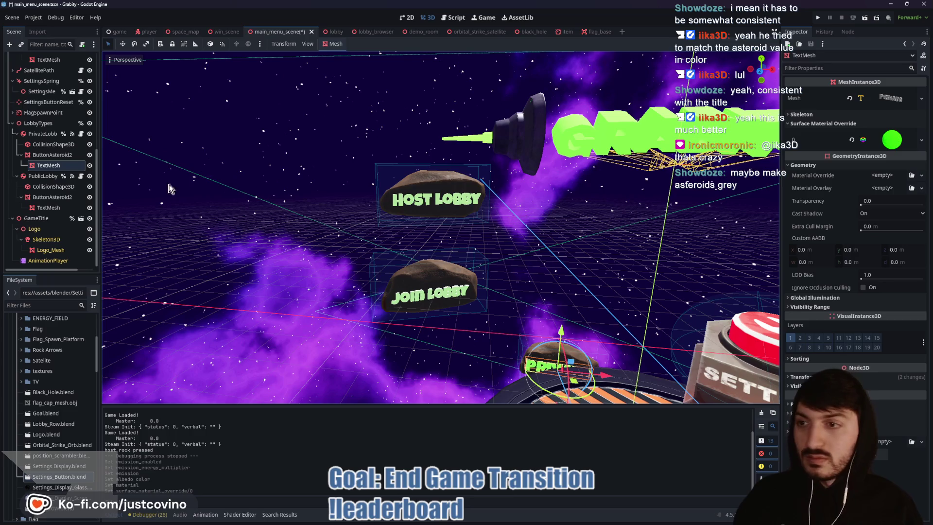
scroll(49, 146, "up", 3)
left_click(48, 140)
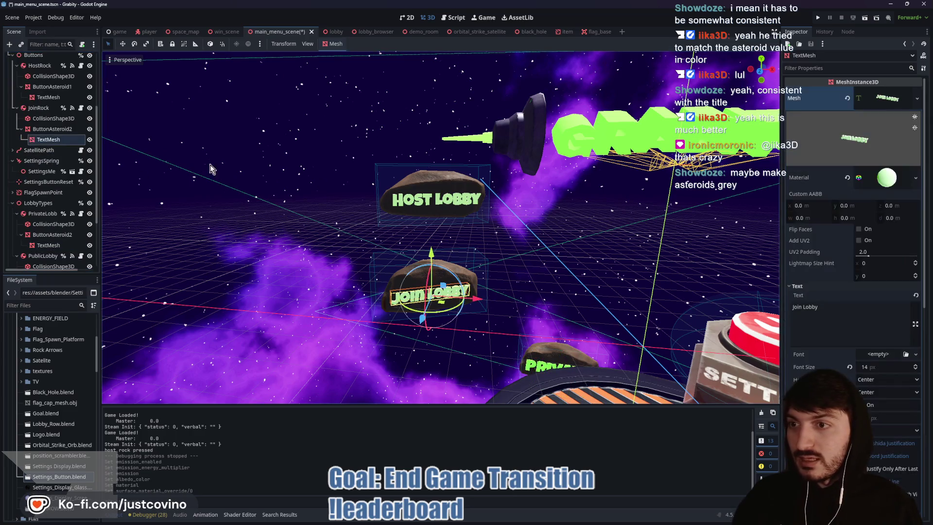
right_click(885, 179)
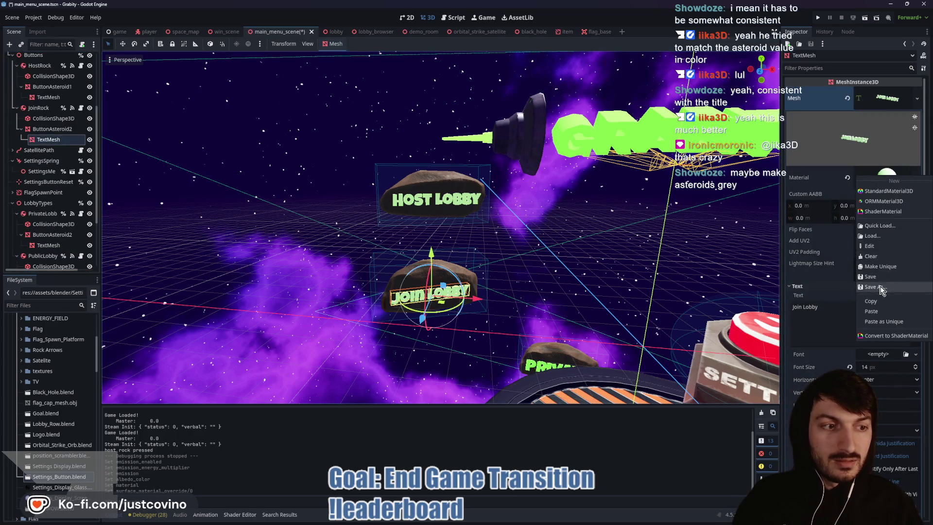
left_click(879, 311)
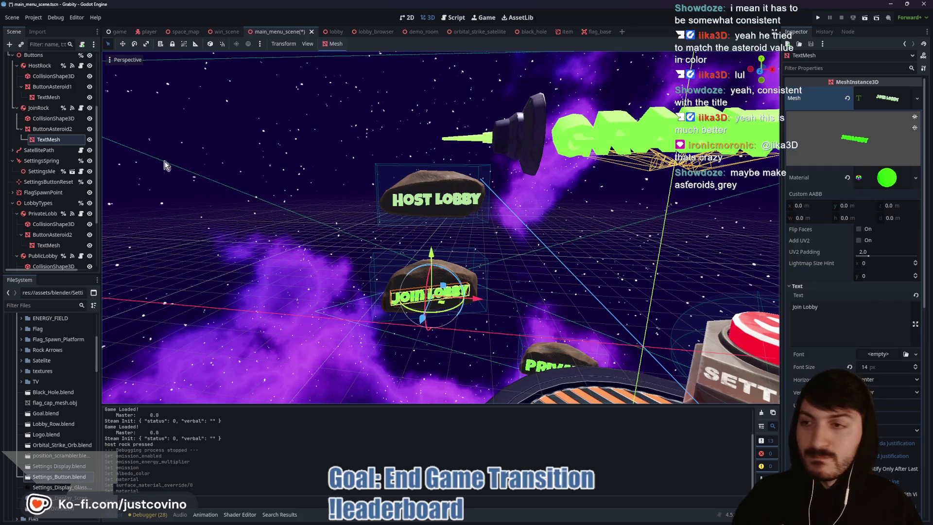
left_click(47, 97)
right_click(886, 178)
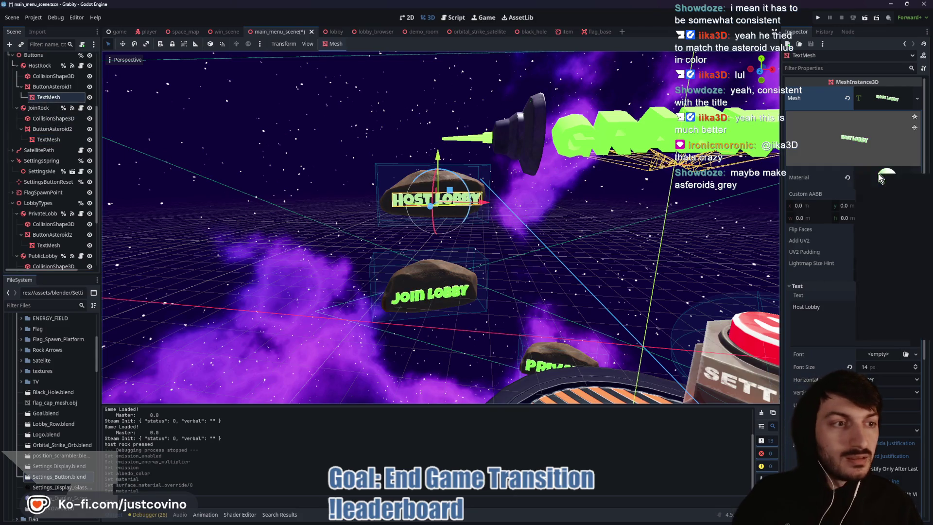
left_click(880, 310)
Step: Save main_menu_scene
scroll(719, 233, "down", 3)
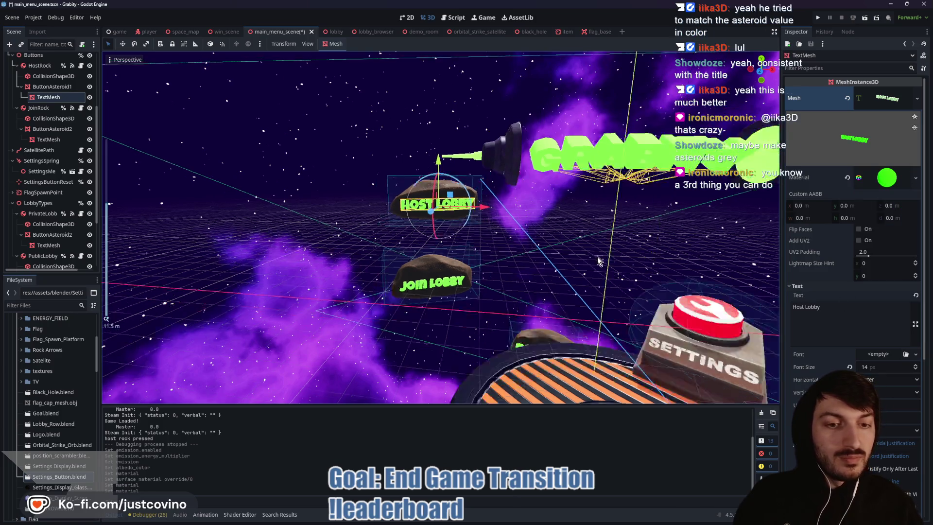
scroll(666, 222, "down", 4)
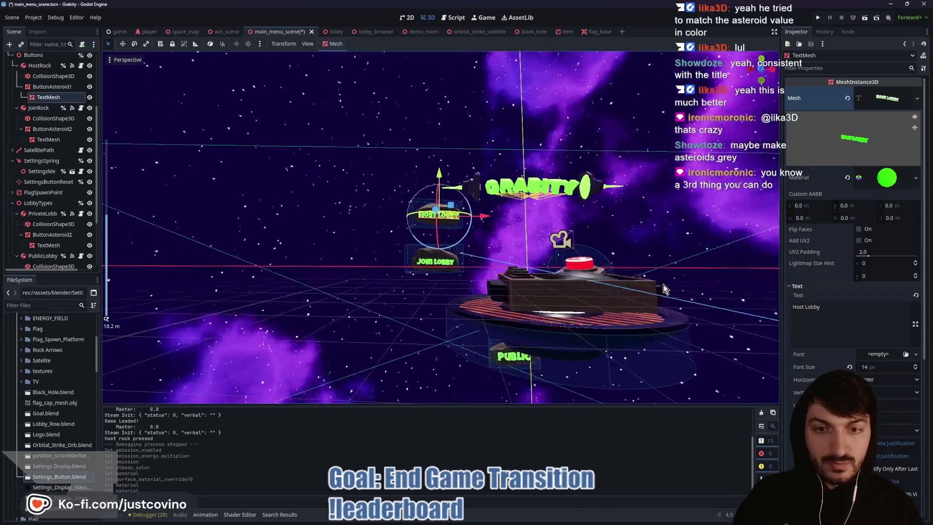
left_click_drag(665, 289, 639, 261)
key("ctrl+s")
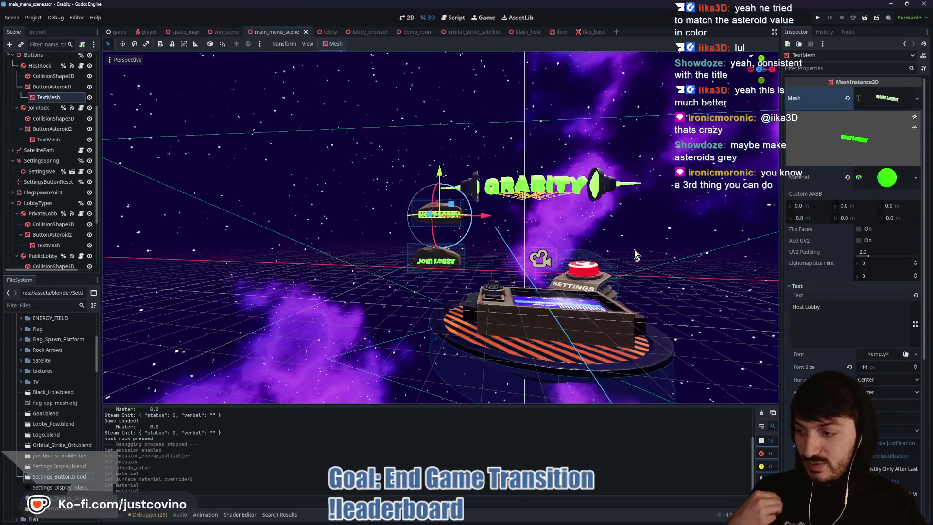
Step: Test-run Grabity in two windows to check the green lobby labels, then stop it
left_click(818, 18)
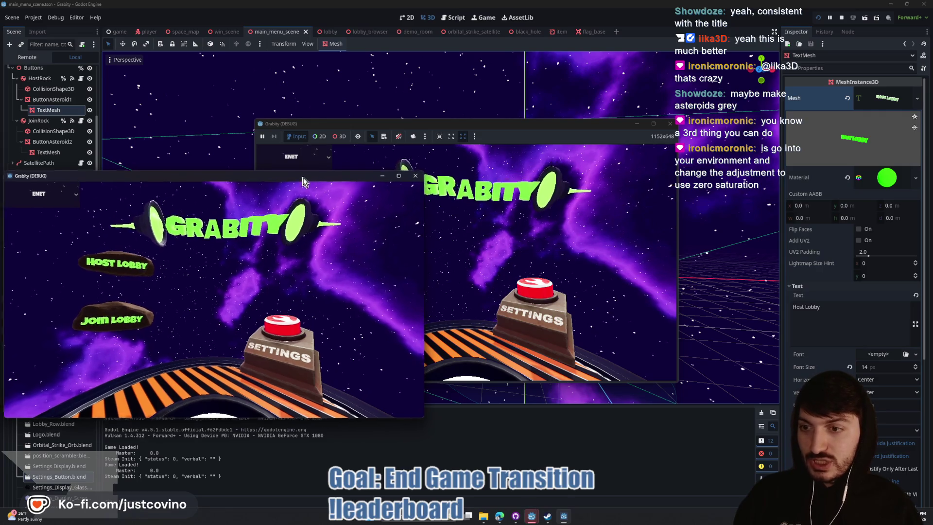
left_click_drag(294, 177, 326, 121)
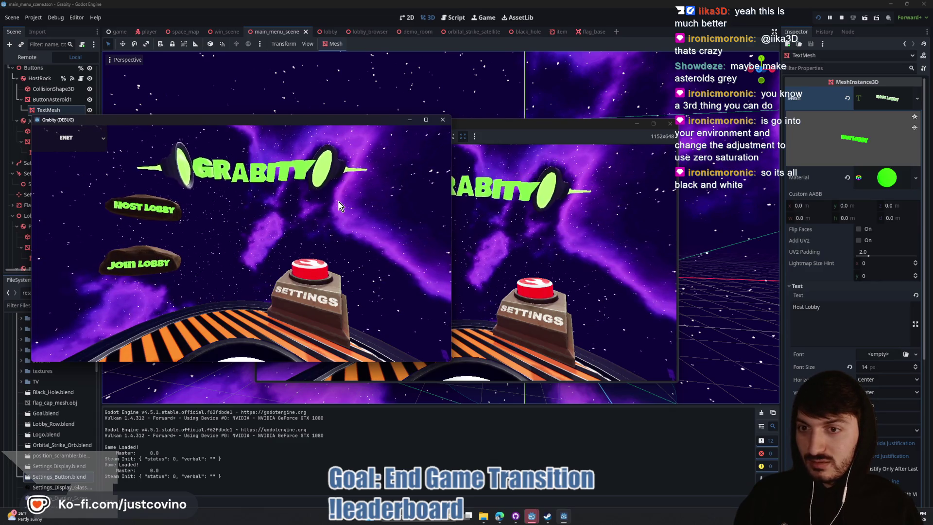
left_click(841, 18)
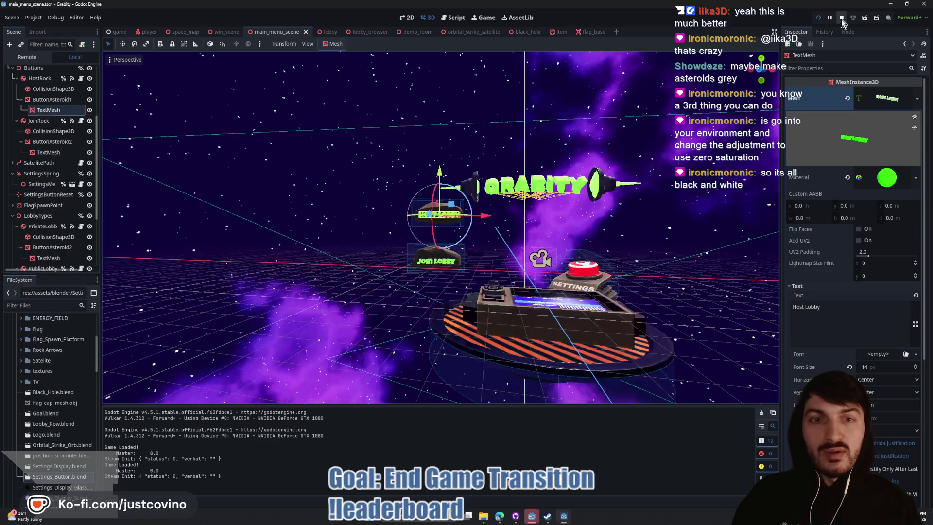
Step: Enable Adjustments on the WorldEnvironment and lower saturation to 0.01 for a grayscale scene
left_click_drag(352, 204, 300, 214)
scroll(51, 132, "up", 4)
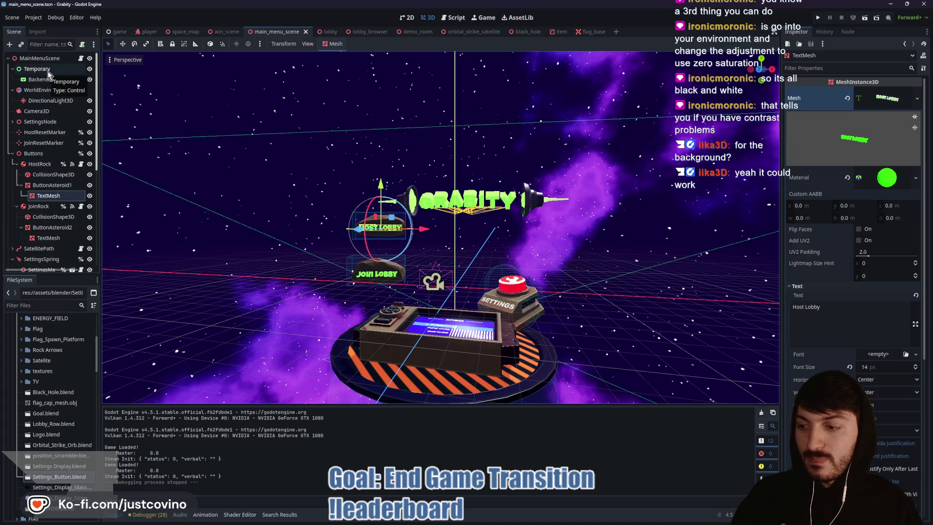
left_click(47, 91)
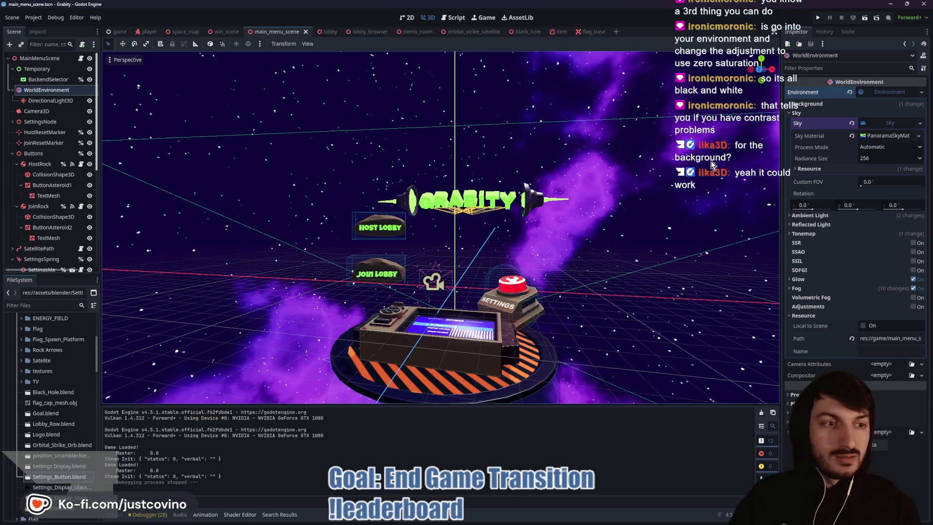
left_click(912, 307)
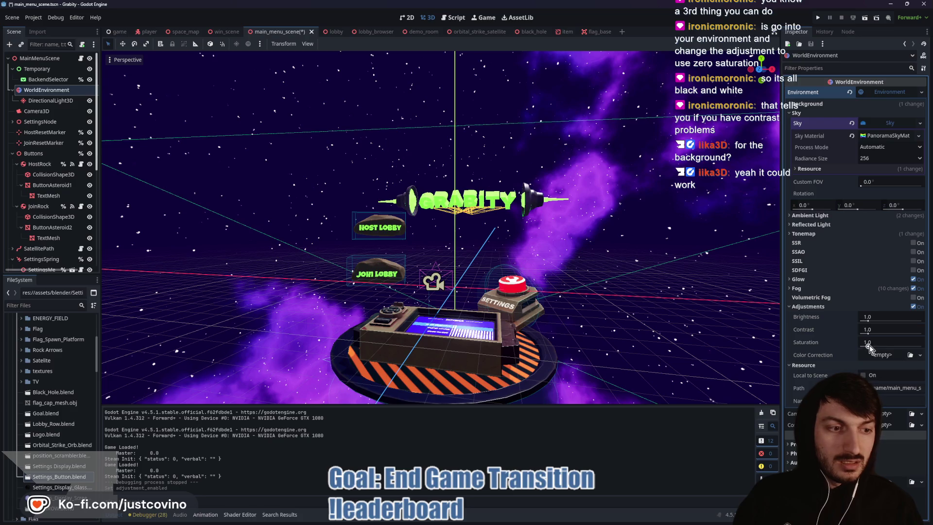
left_click_drag(868, 345, 849, 345)
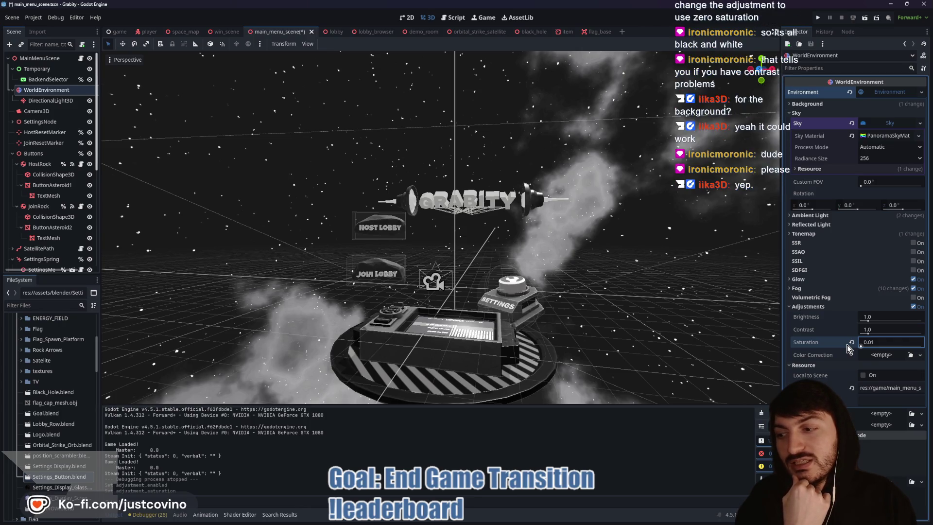
Step: Run Grabity and arrange its two grayscale debug windows side by side
left_click(817, 21)
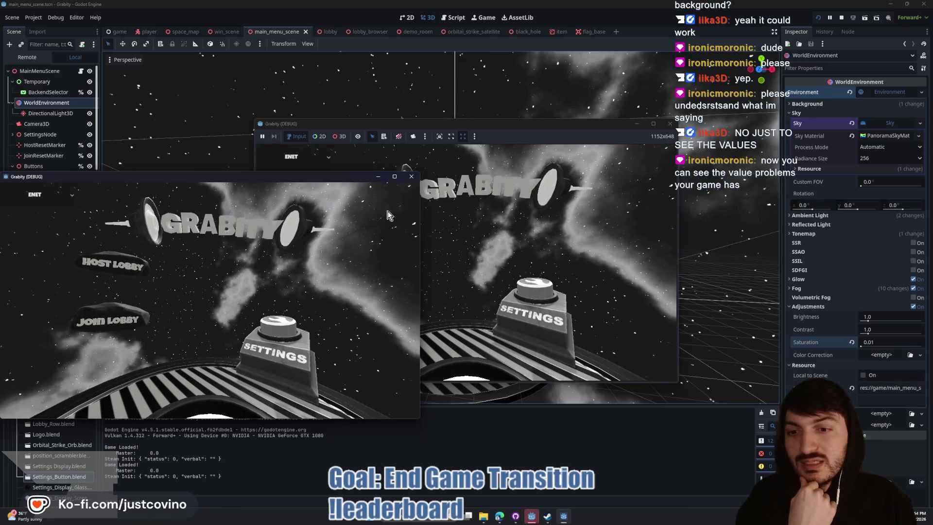
left_click_drag(313, 177, 315, 115)
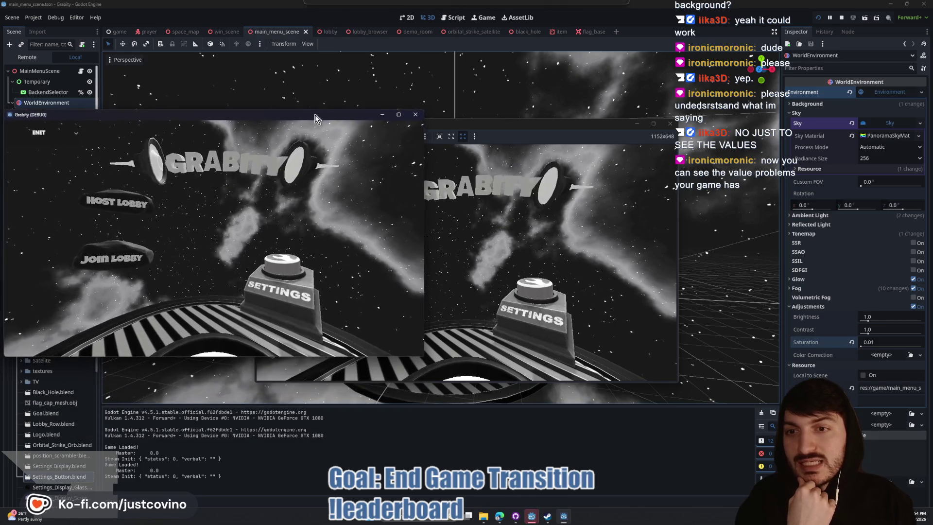
left_click_drag(485, 124, 640, 109)
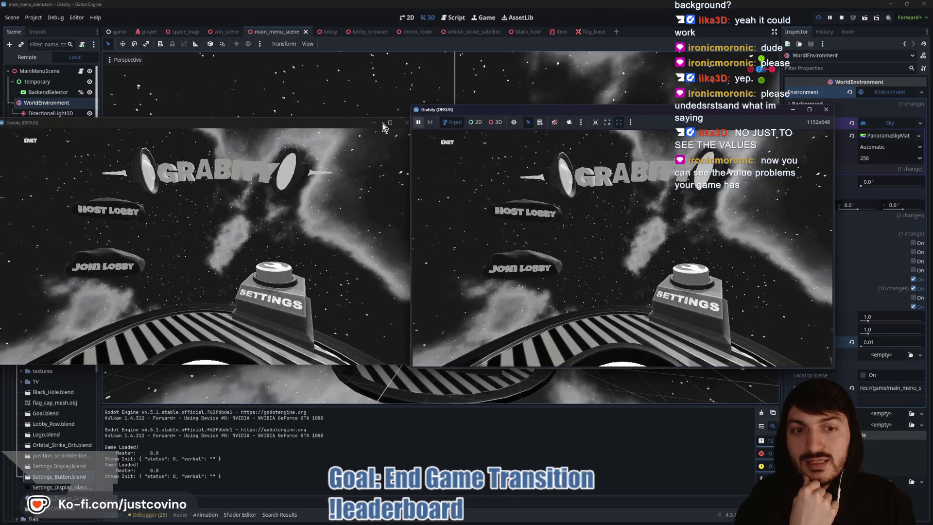
left_click_drag(308, 123, 320, 121)
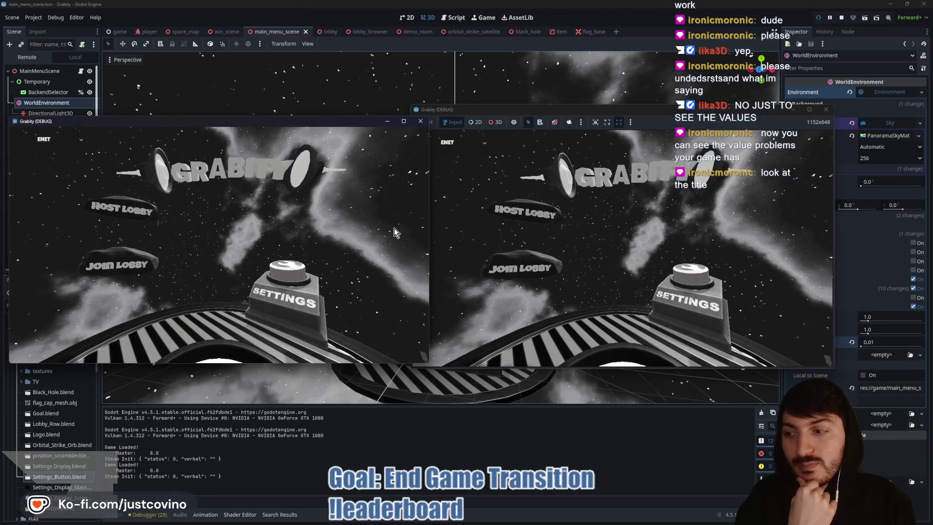
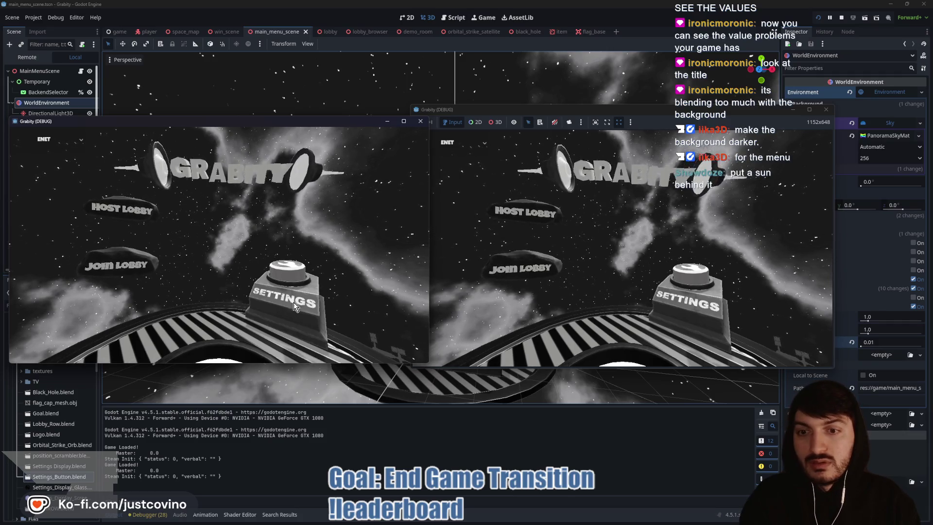
Step: Reset saturation to 1.0, set background energy multiplier to 0.5, save, and stop the game
left_click(851, 343)
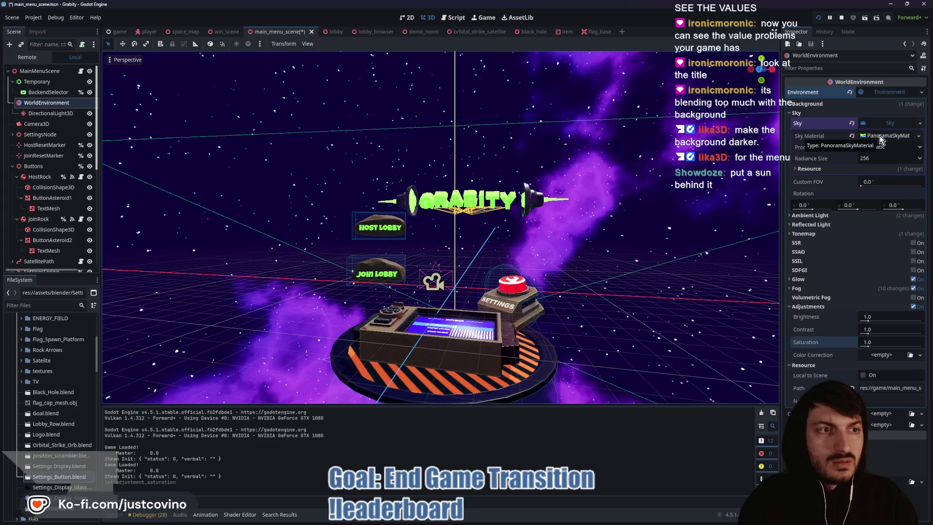
left_click(880, 139)
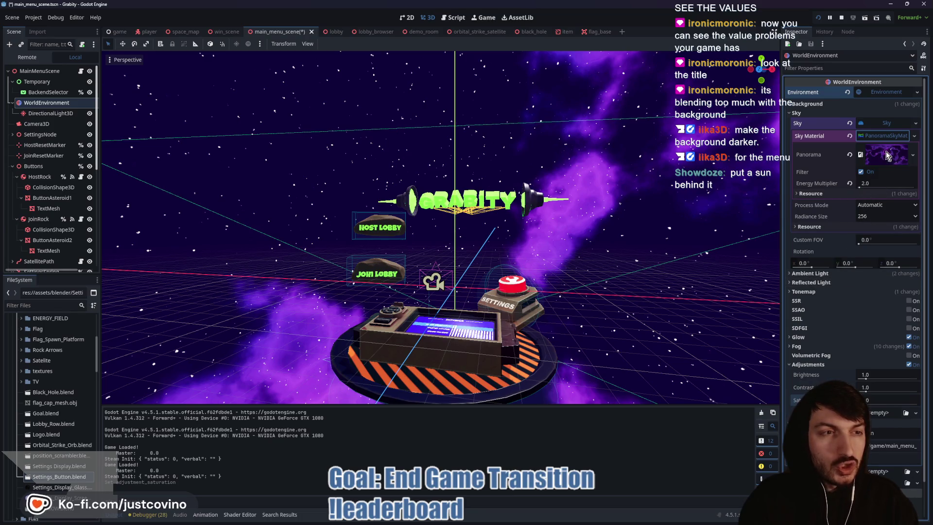
left_click(823, 103)
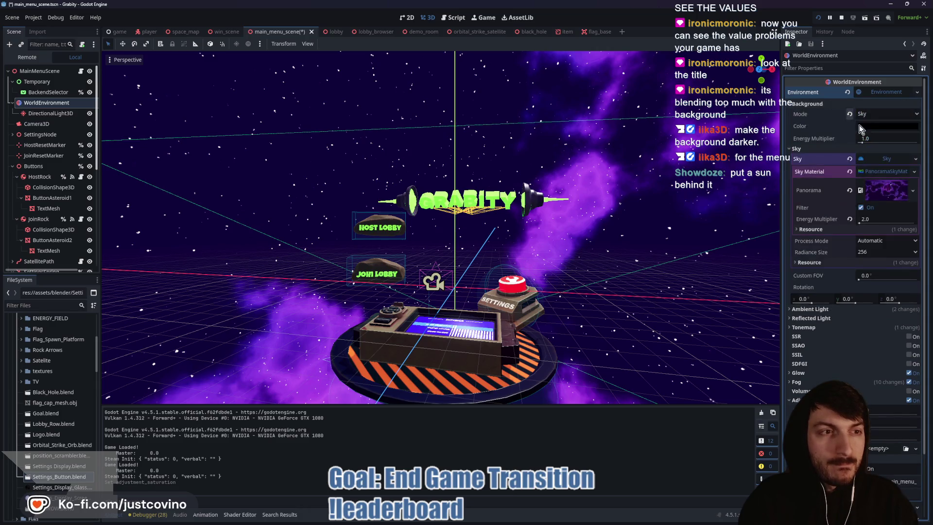
left_click_drag(865, 144, 861, 141)
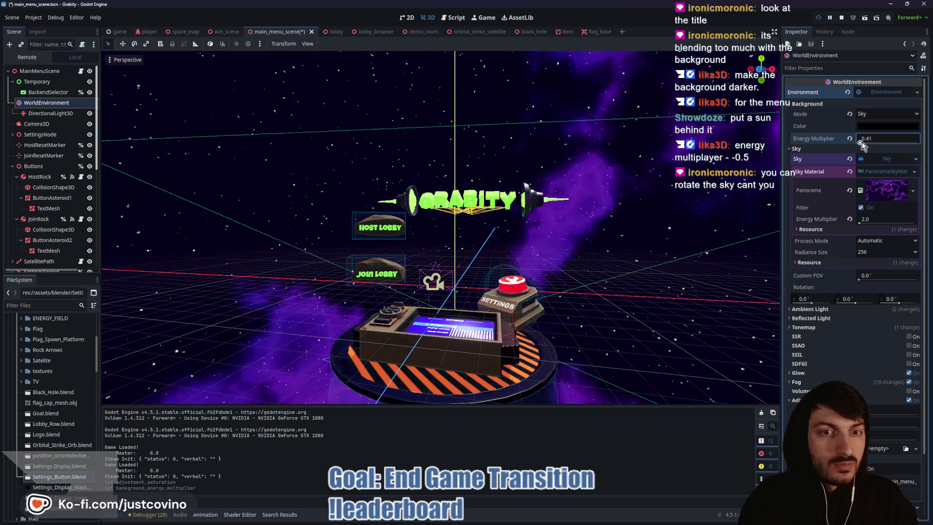
left_click(873, 138)
type("5")
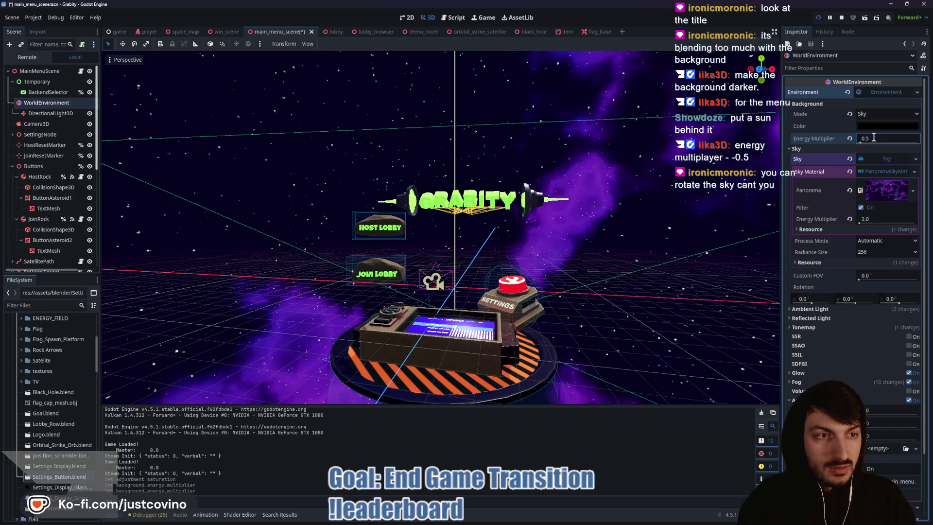
key("Return")
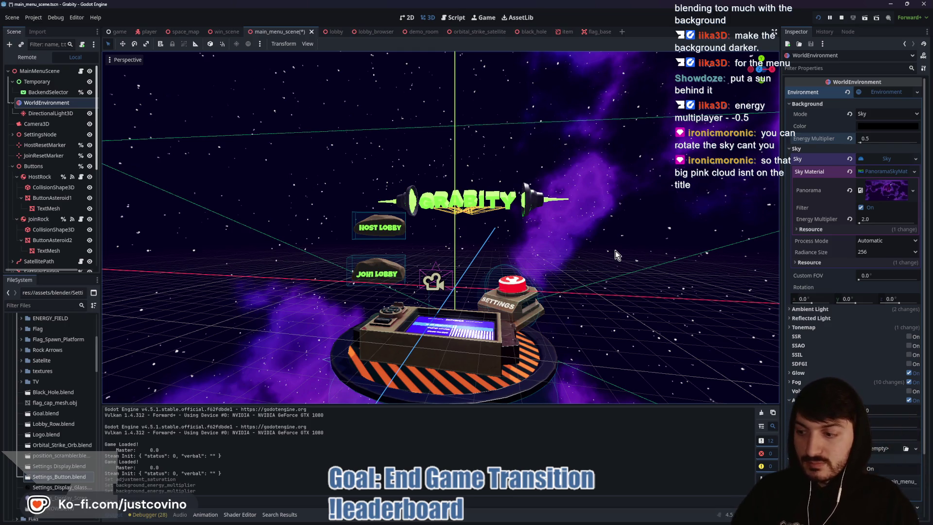
key("ctrl+s")
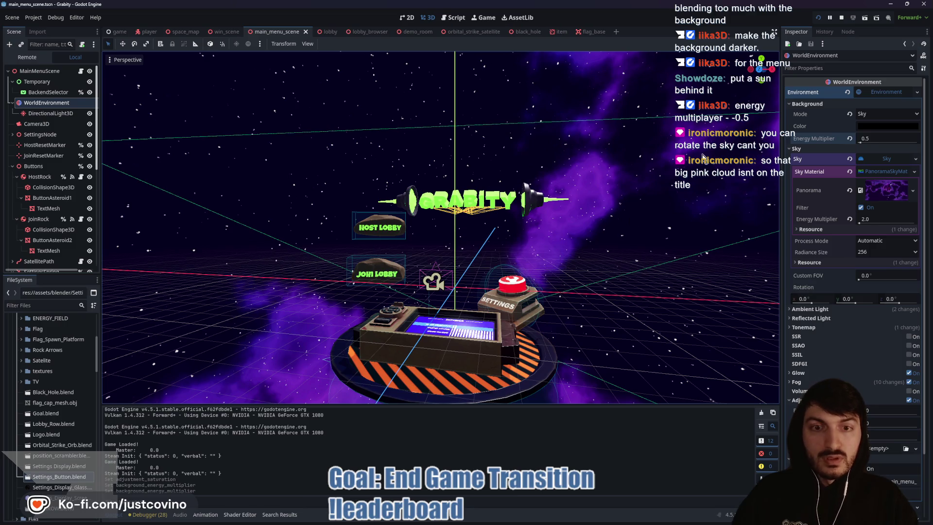
left_click(838, 18)
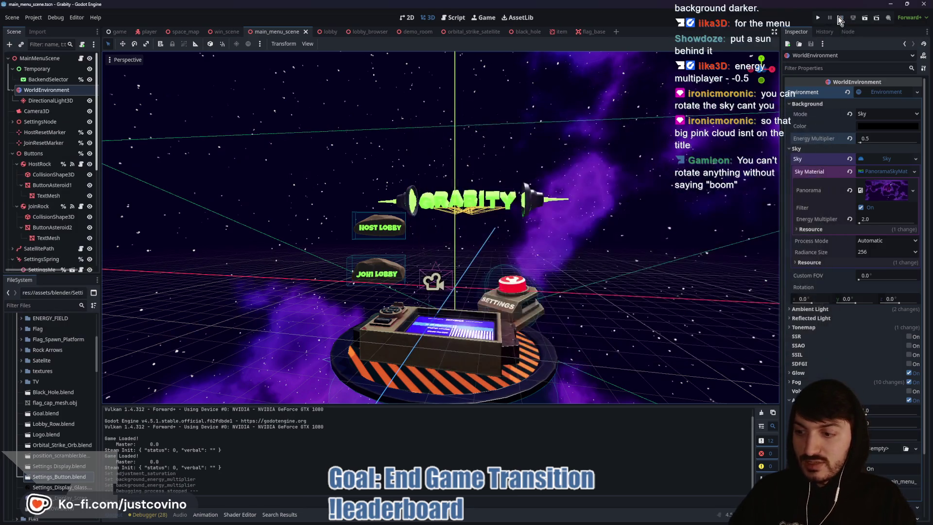
left_click(816, 18)
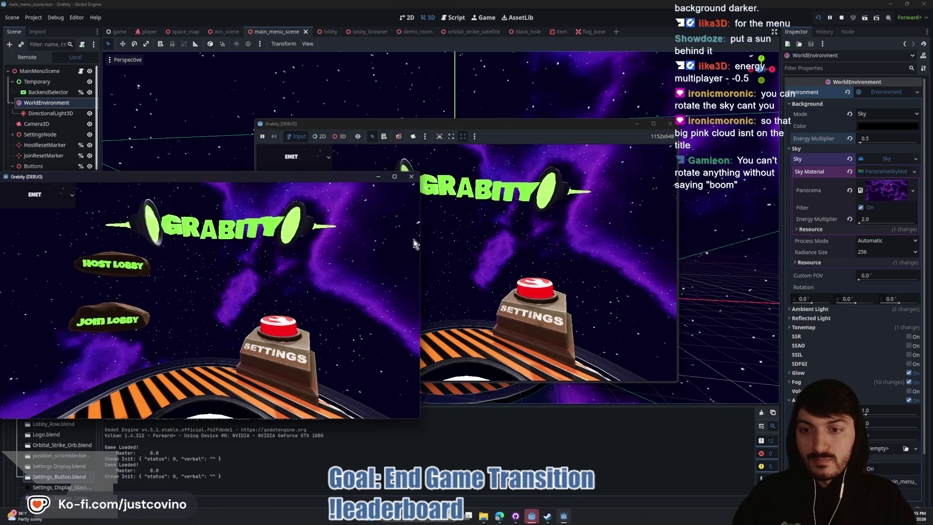
mouse_move(476, 127)
left_mouse_down()
mouse_move(594, 119)
mouse_move(559, 104)
left_mouse_up()
left_click_drag(284, 178, 291, 103)
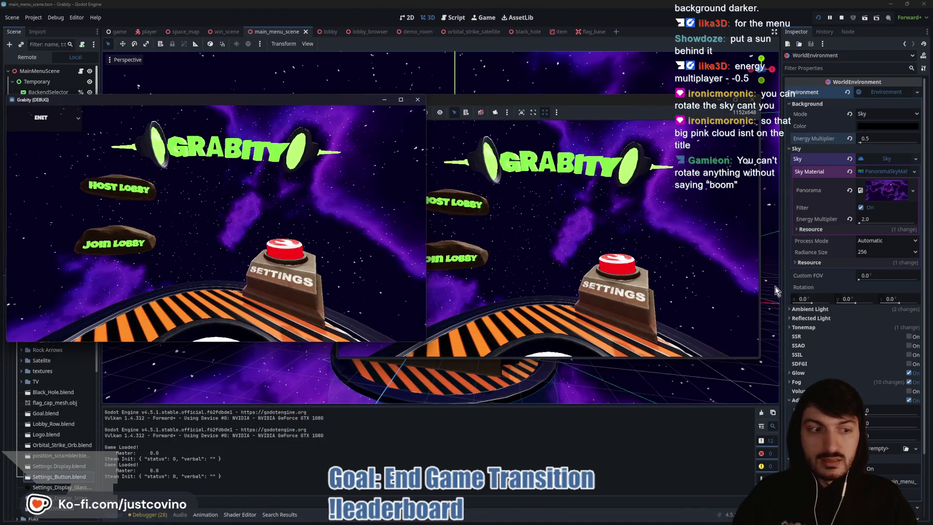
left_click(899, 436)
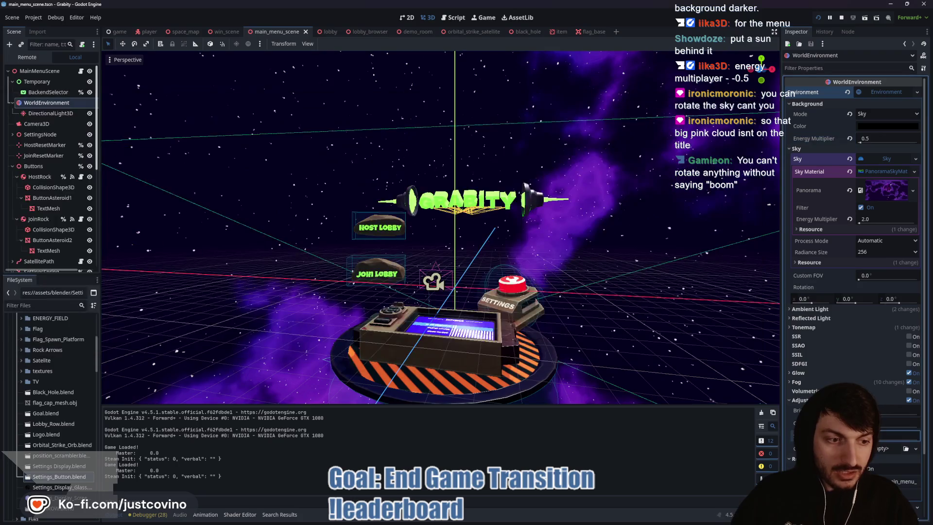
type("0")
key("Return")
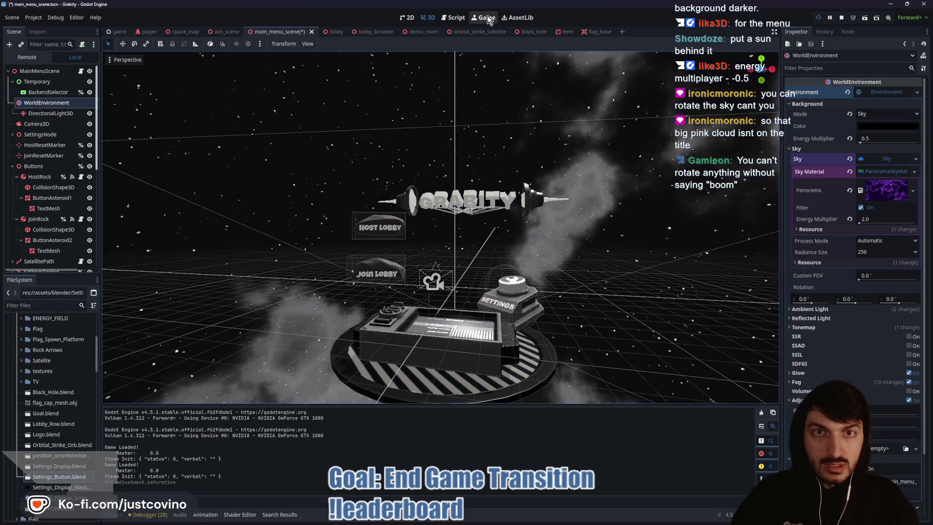
left_click(488, 17)
left_click_drag(563, 96, 411, 84)
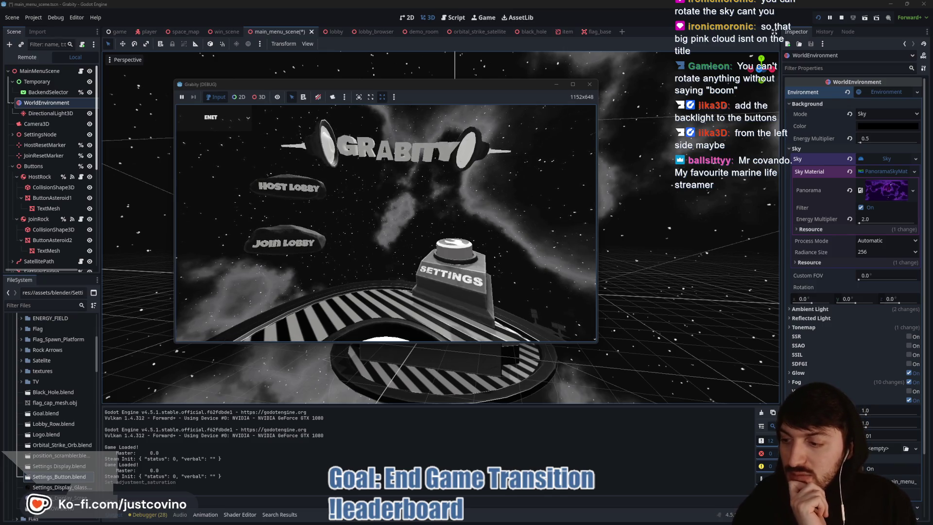
key("F8")
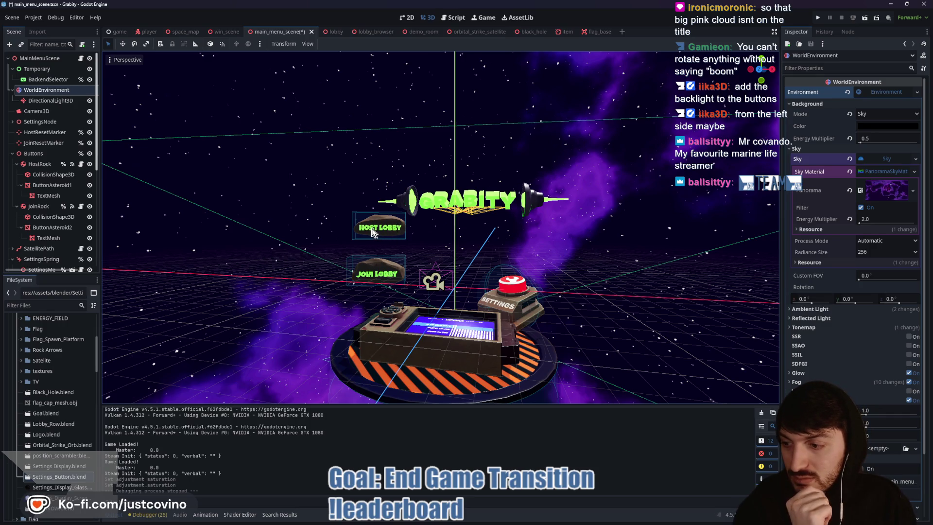
Step: Zoom and orbit toward the rock buttons and select ButtonAsteroid1 under HostRock
scroll(298, 270, "up", 5)
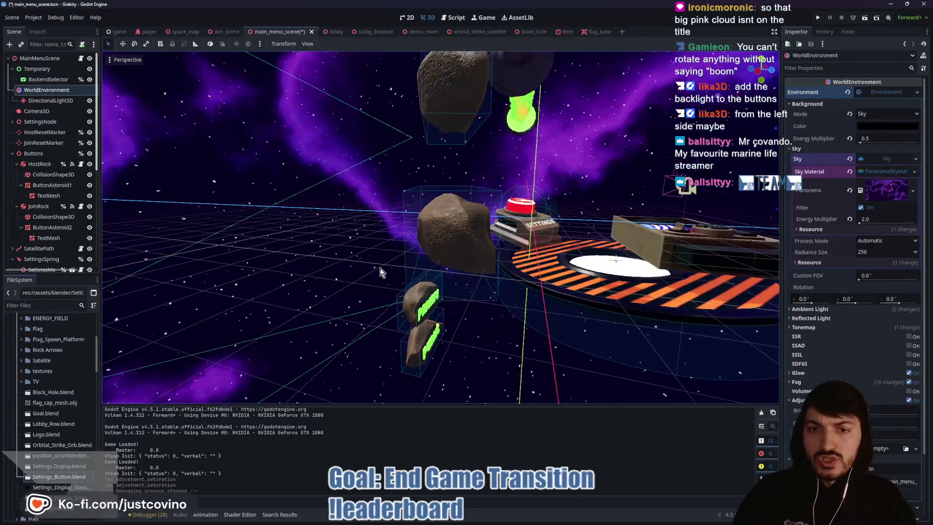
mouse_move(469, 228)
left_mouse_down()
mouse_move(425, 231)
mouse_move(452, 246)
mouse_move(430, 228)
left_mouse_up()
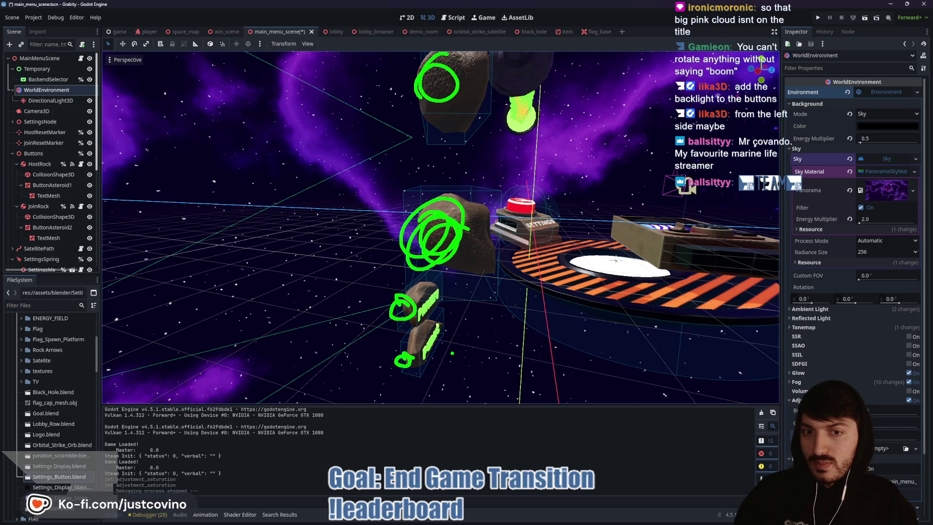
key("Escape")
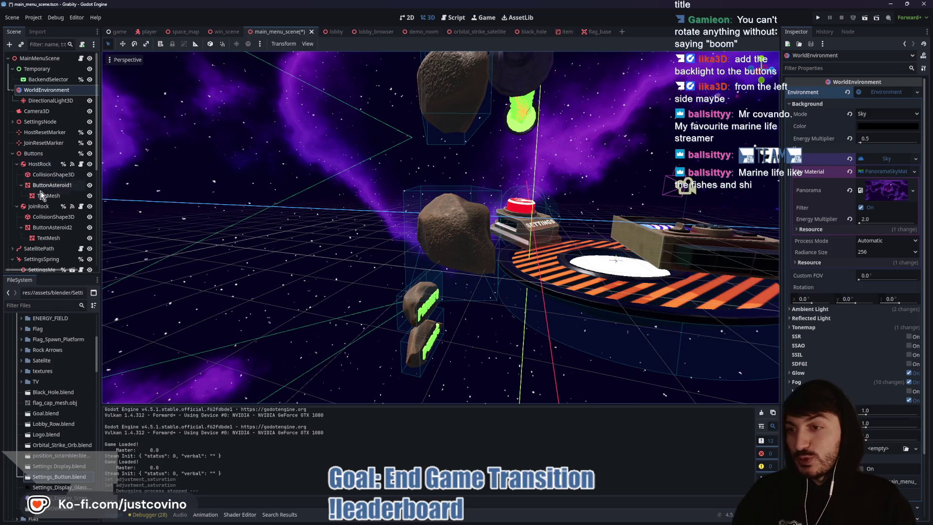
left_click(52, 187)
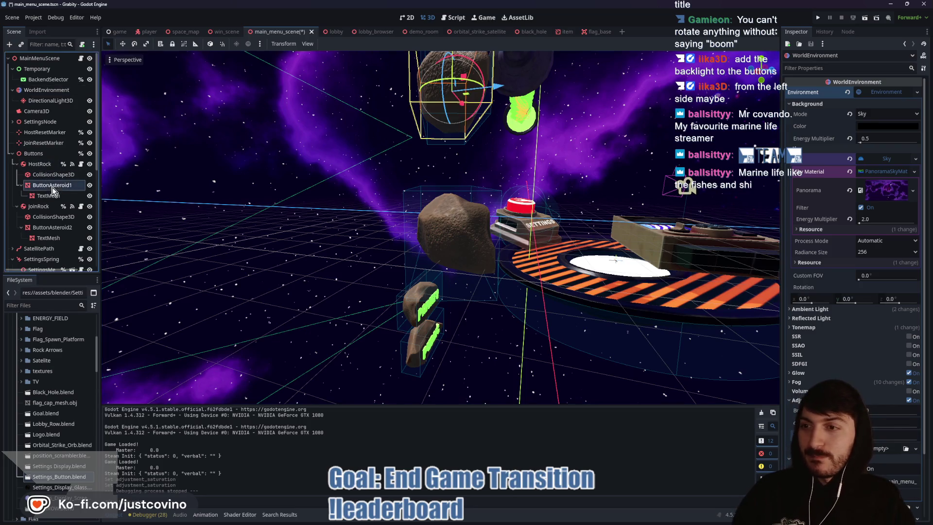
scroll(371, 226, "down", 4)
scroll(361, 218, "up", 4)
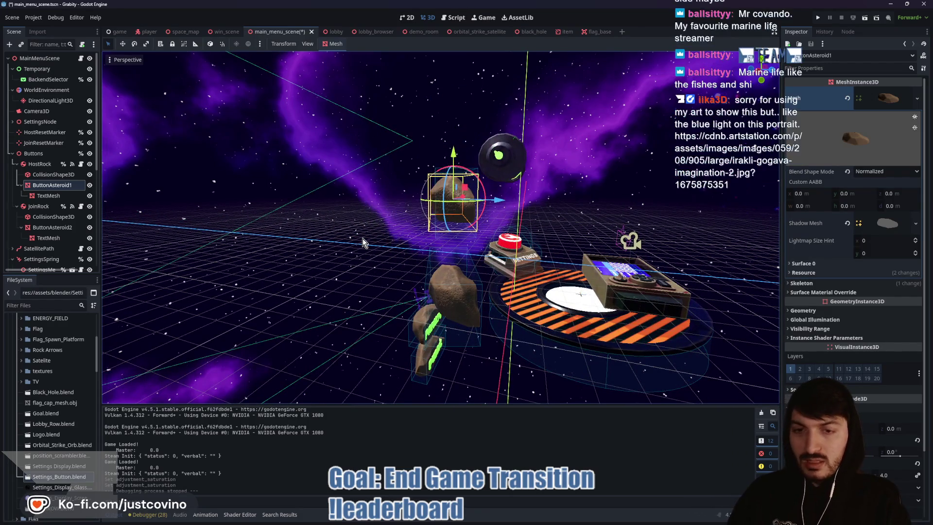
Step: Add an OmniLight3D child under ButtonAsteroid1 using the 'light' node search
key("ctrl+a")
type("omni")
key("BackSpace")
key("BackSpace")
key("BackSpace")
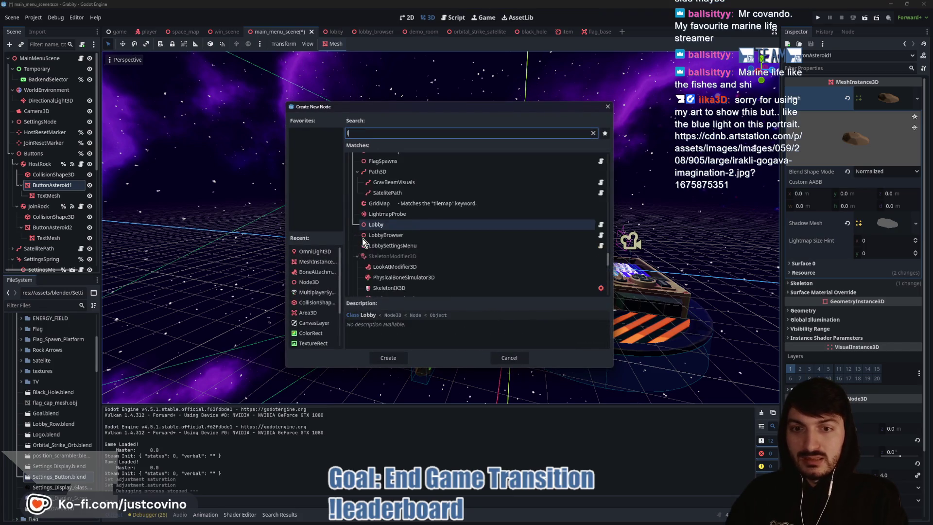
type("light")
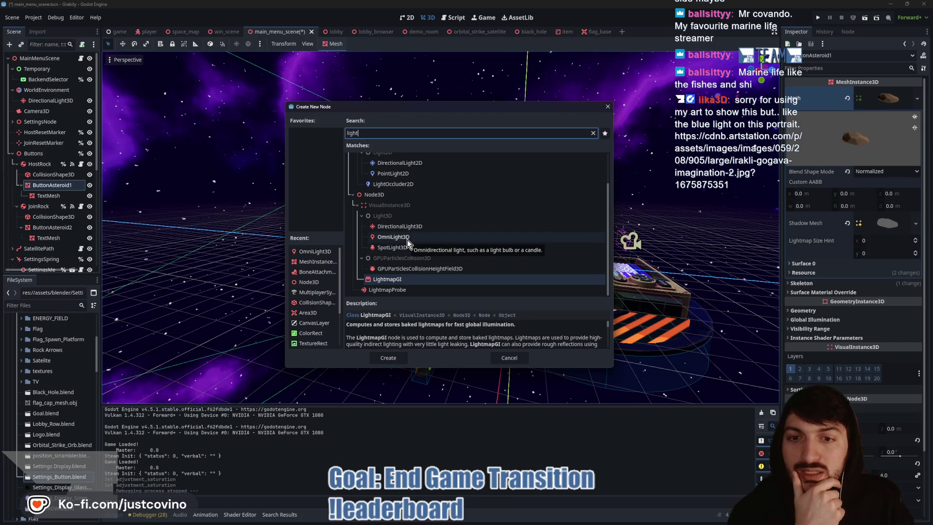
left_click(408, 243)
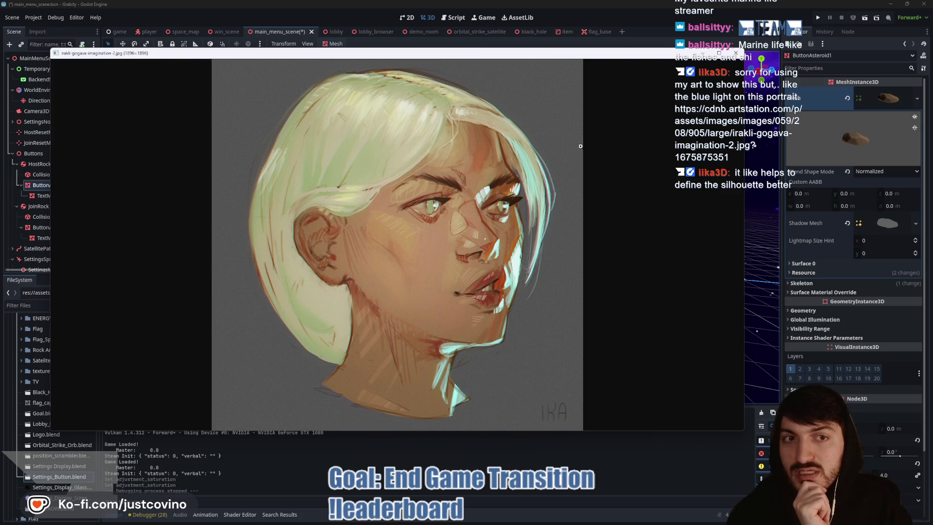
left_click(737, 55)
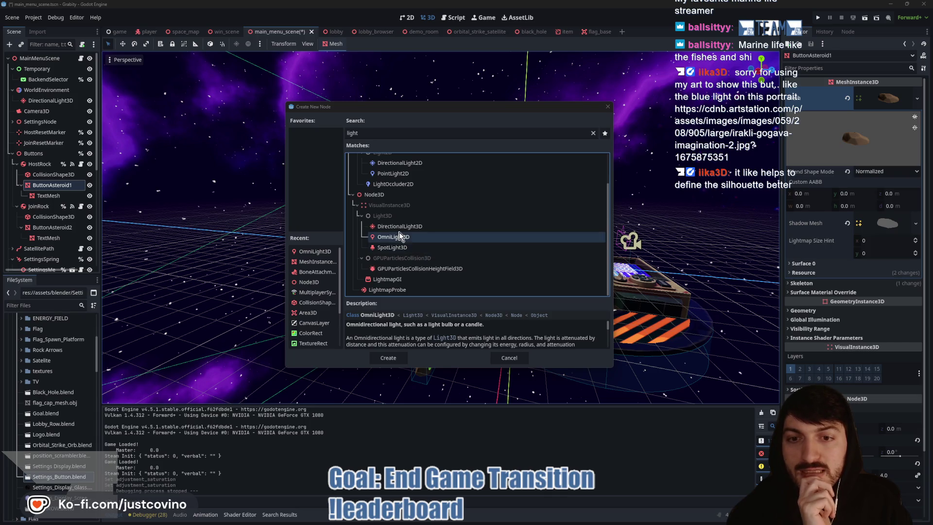
left_click(398, 358)
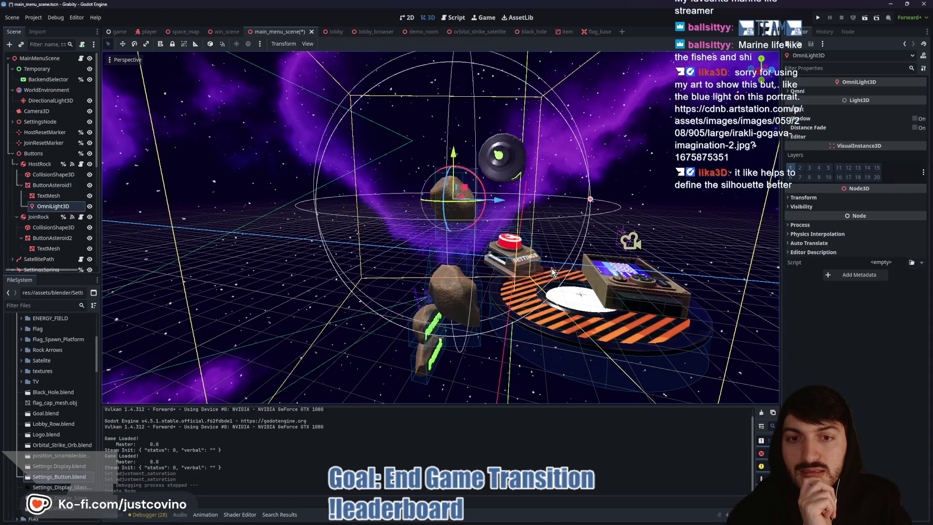
Step: Move the omni light about 2.2 units along X and resize its range sphere
scroll(552, 268, "down", 5)
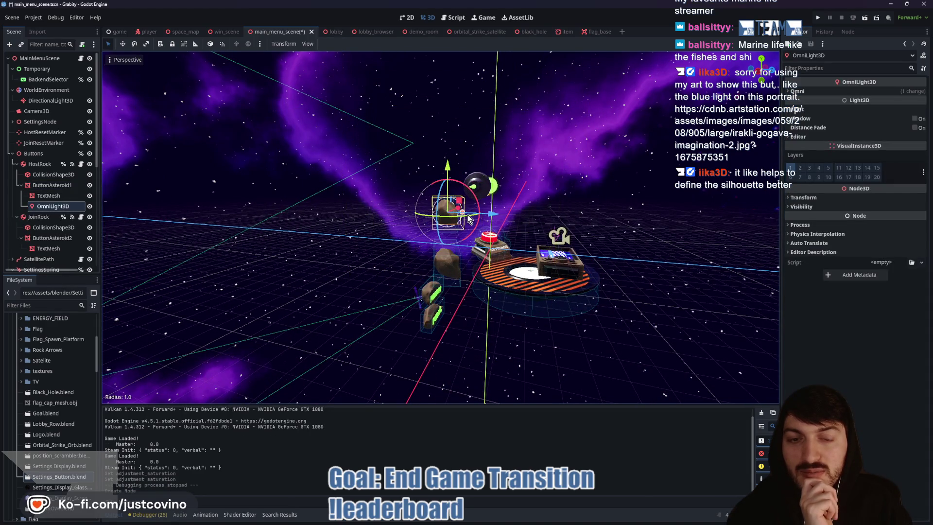
mouse_move(470, 218)
left_mouse_down()
mouse_move(474, 260)
mouse_move(418, 246)
left_mouse_up()
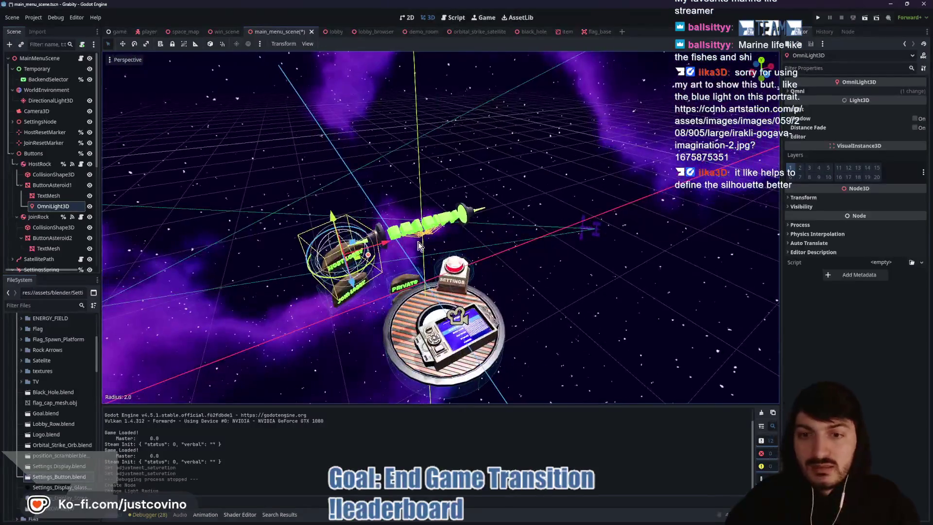
key("f")
scroll(476, 221, "up", 5)
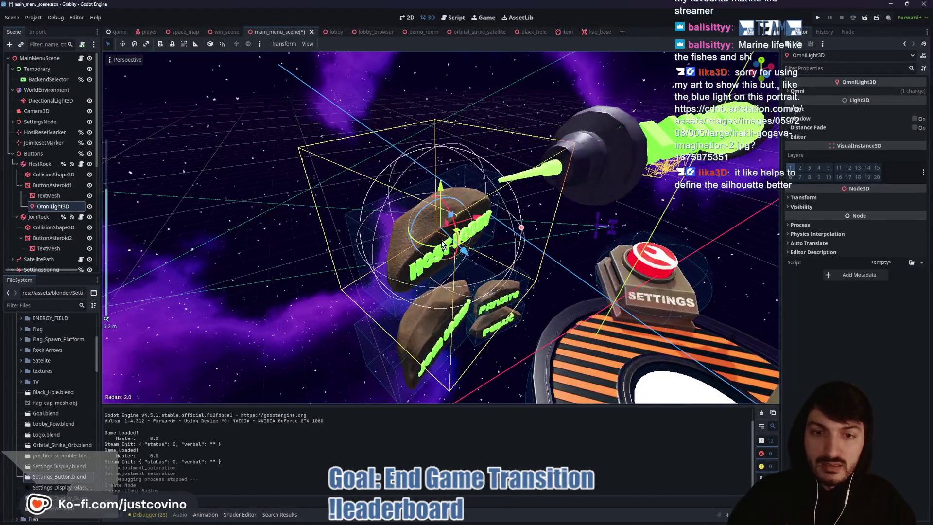
mouse_move(476, 221)
left_mouse_down()
mouse_move(396, 243)
mouse_move(620, 256)
left_mouse_up()
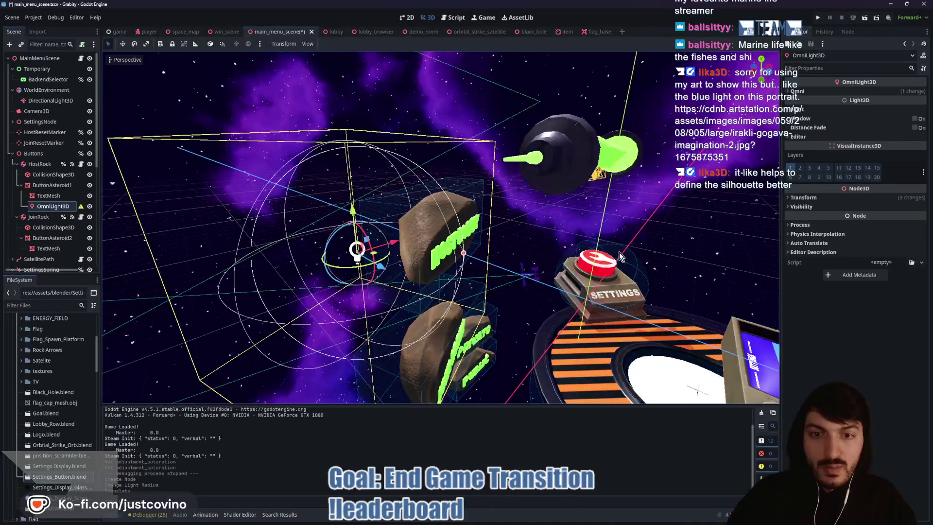
left_click_drag(464, 256, 486, 256)
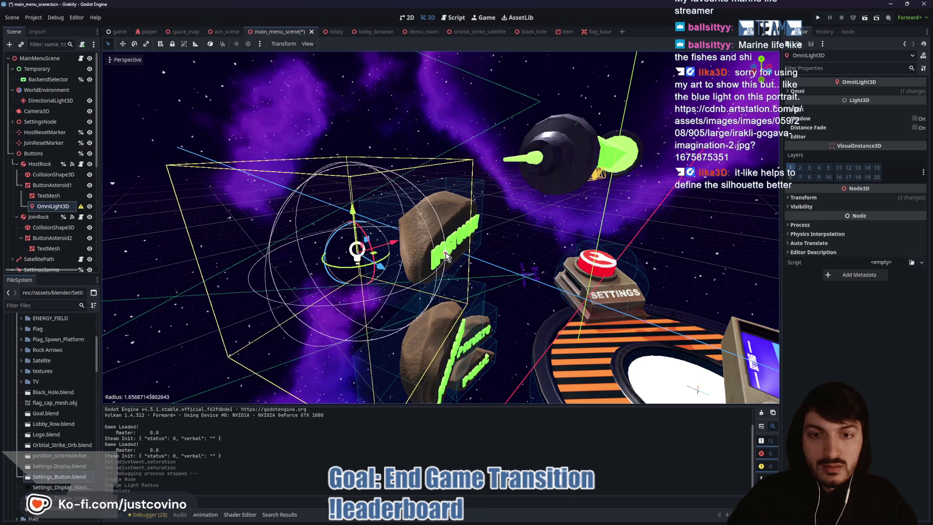
key("f")
left_click_drag(649, 236, 584, 250)
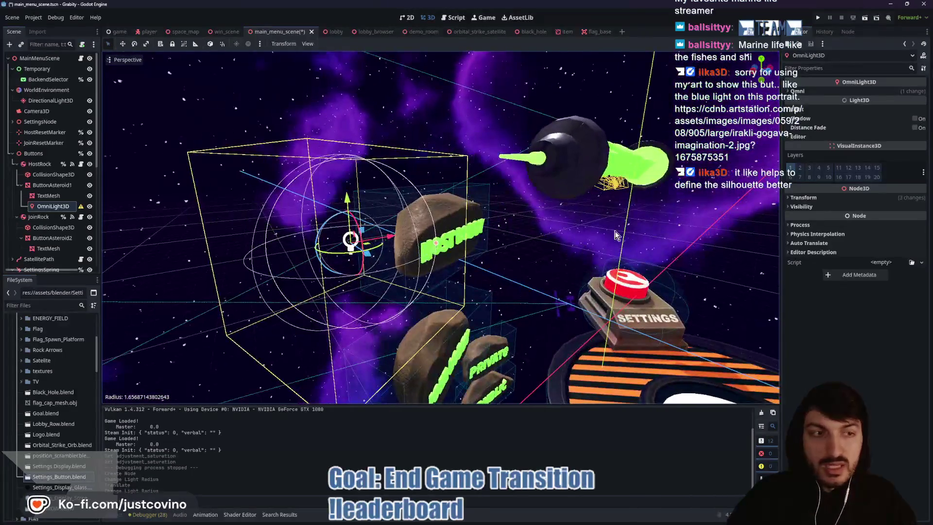
Step: Start tinting the light with a magenta hue in the Light colour picker
left_click(824, 110)
left_click(869, 121)
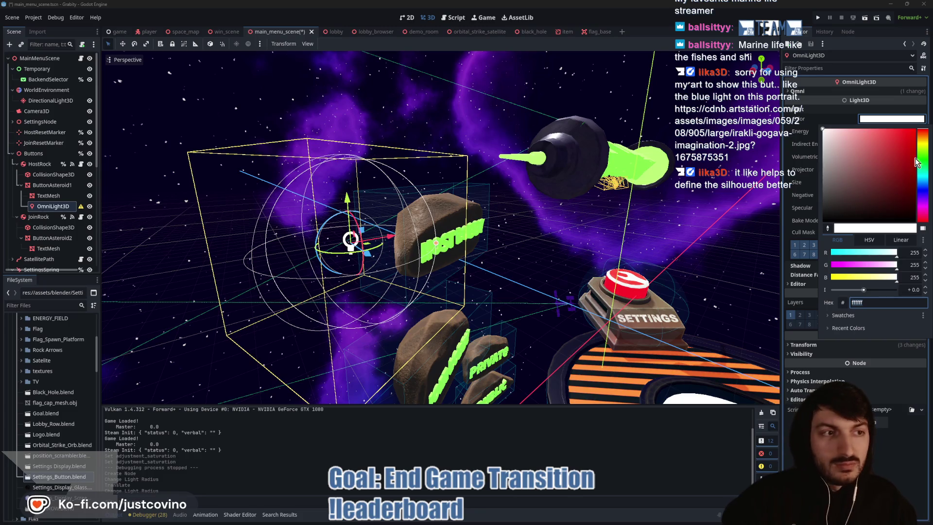
left_click(923, 206)
Step: Make the light saturated magenta e60efe, shift it left of the Host Lobby rock, then delete it
left_click_drag(900, 148, 911, 128)
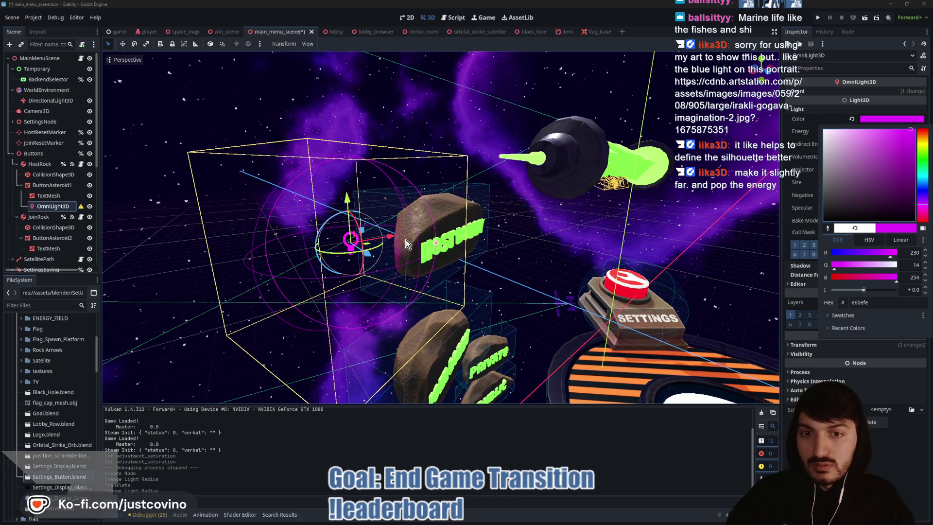
left_click(345, 247)
mouse_move(367, 257)
left_mouse_down()
mouse_move(357, 245)
mouse_move(369, 233)
mouse_move(442, 260)
left_mouse_up()
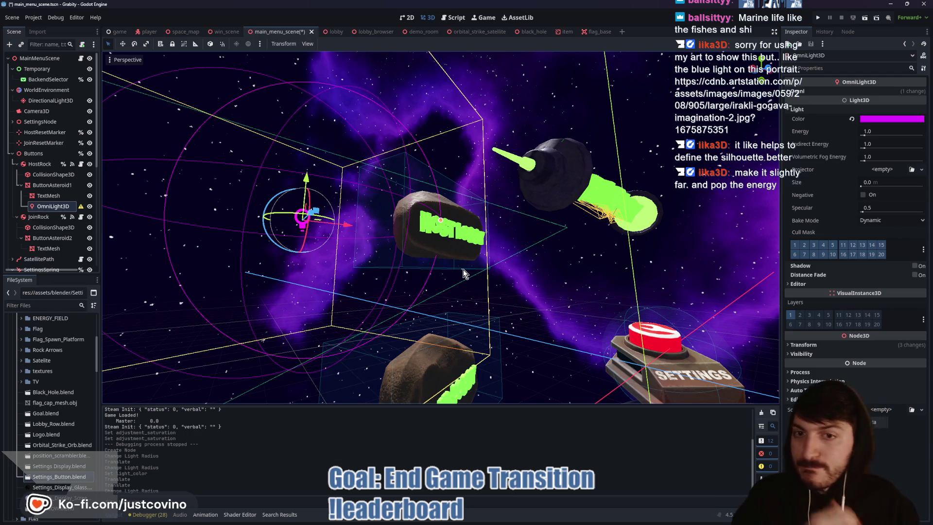
mouse_move(358, 263)
left_mouse_down()
mouse_move(368, 288)
mouse_move(418, 262)
mouse_move(437, 235)
mouse_move(365, 265)
mouse_move(345, 288)
left_mouse_up()
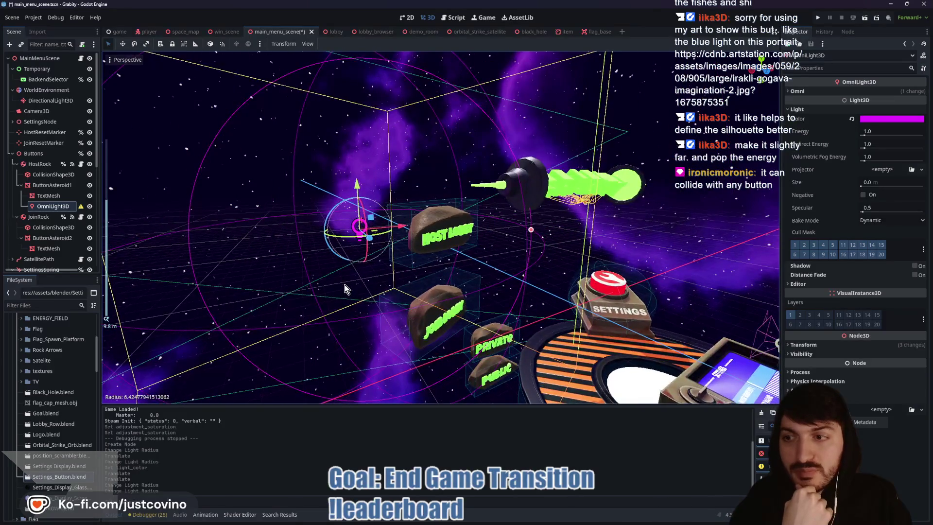
key("Delete")
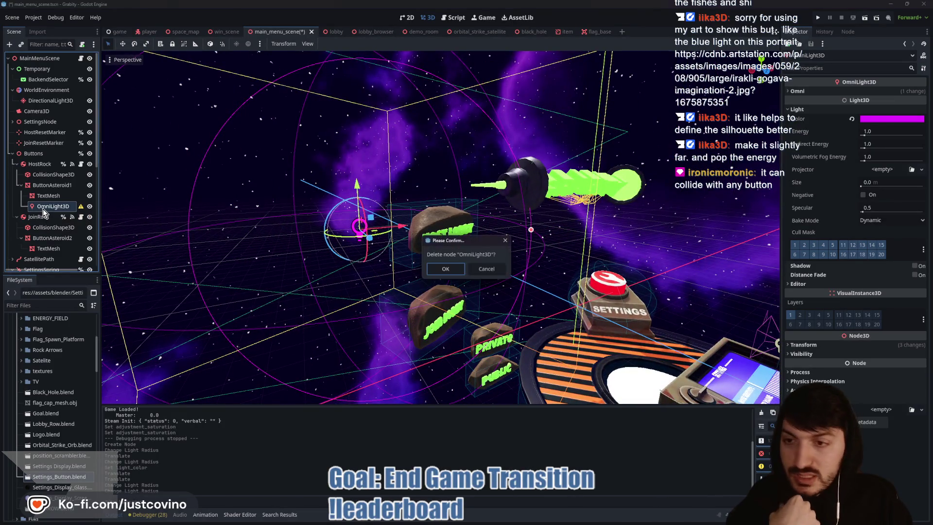
Step: Confirm removing the rock's light and add a new OmniLight3D under the MainMenuScene root
left_click(436, 271)
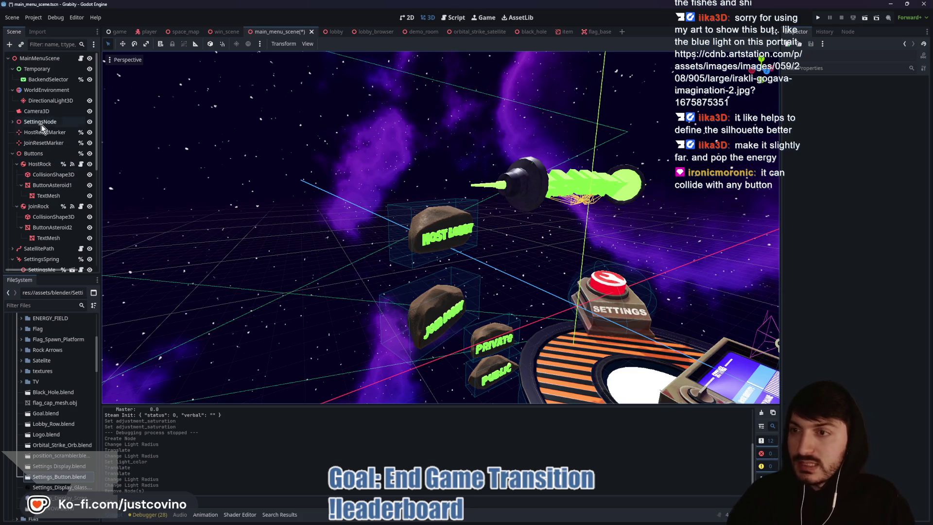
left_click(12, 153)
left_click(34, 58)
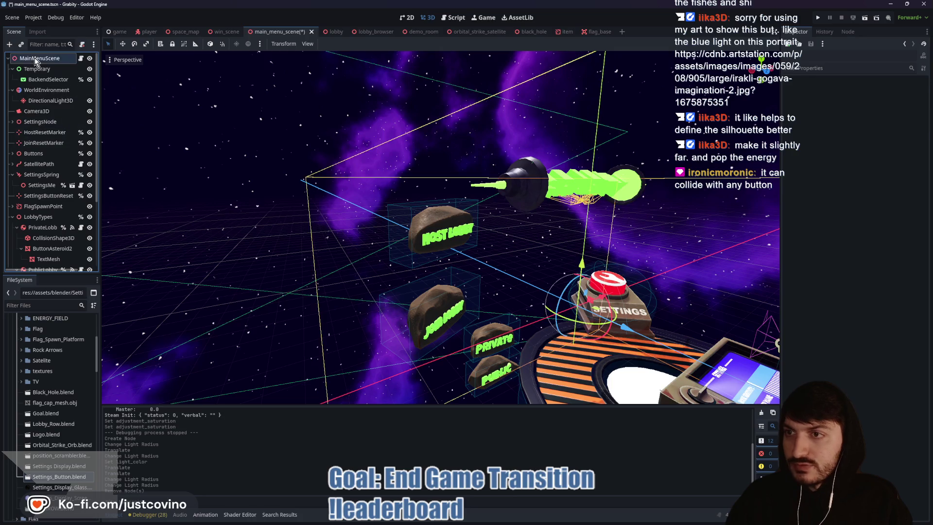
key("ctrl+a")
type("omni")
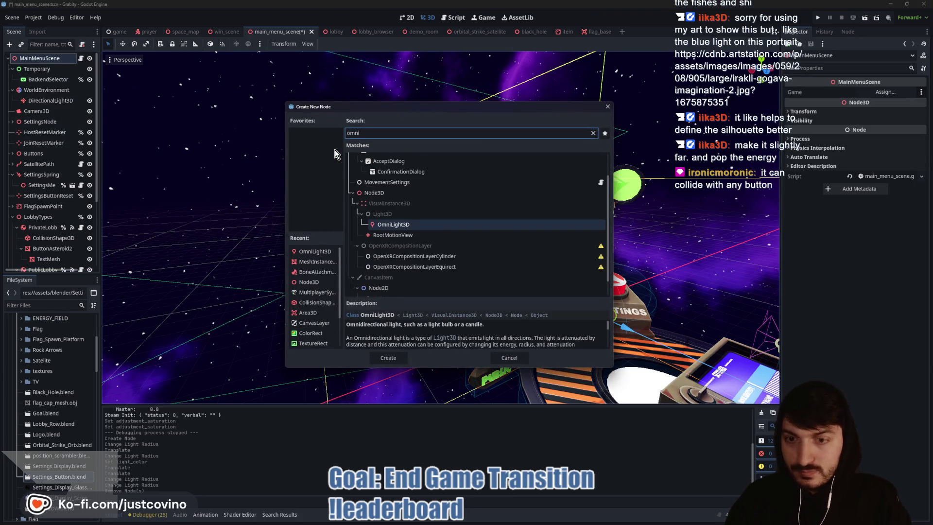
key("Return")
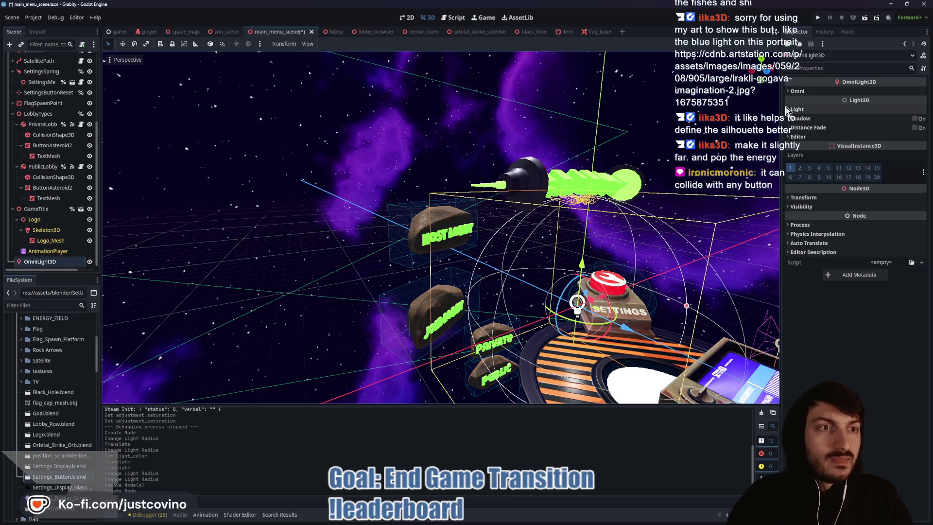
Step: Position the light left of the rock buttons with range 15.821 and energy 16.0
left_click(798, 91)
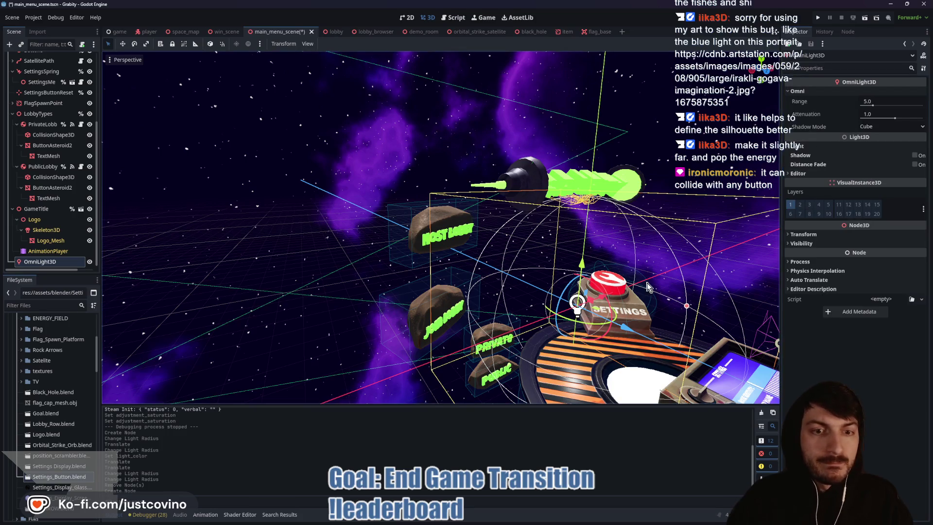
mouse_move(586, 296)
left_mouse_down()
mouse_move(341, 265)
mouse_move(347, 302)
mouse_move(444, 374)
mouse_move(487, 340)
mouse_move(464, 286)
mouse_move(510, 275)
mouse_move(214, 396)
mouse_move(269, 330)
left_mouse_up()
mouse_move(265, 368)
left_mouse_down()
mouse_move(287, 239)
mouse_move(272, 298)
mouse_move(281, 287)
left_mouse_up()
mouse_move(353, 258)
left_mouse_down()
mouse_move(517, 320)
mouse_move(490, 316)
left_mouse_up()
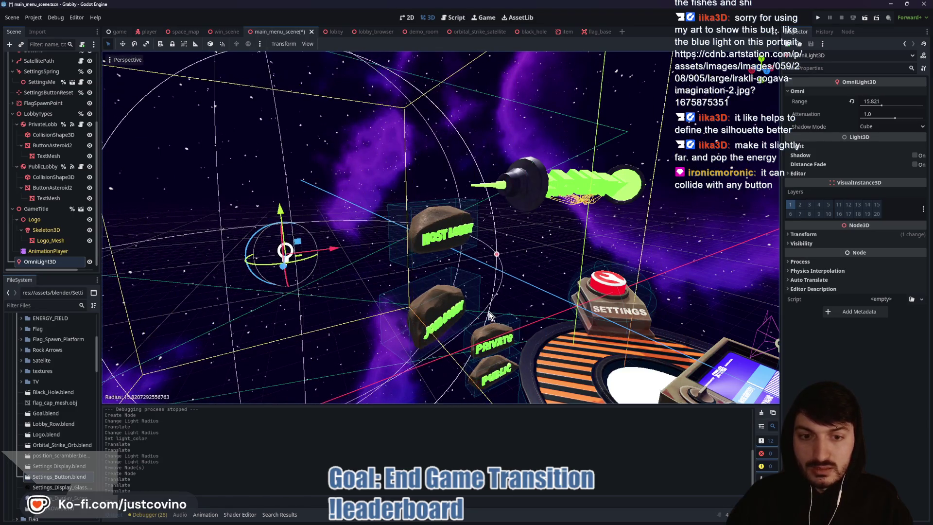
scroll(564, 307, "down", 3)
mouse_move(564, 308)
left_mouse_down()
mouse_move(608, 327)
mouse_move(663, 325)
mouse_move(504, 342)
left_mouse_up()
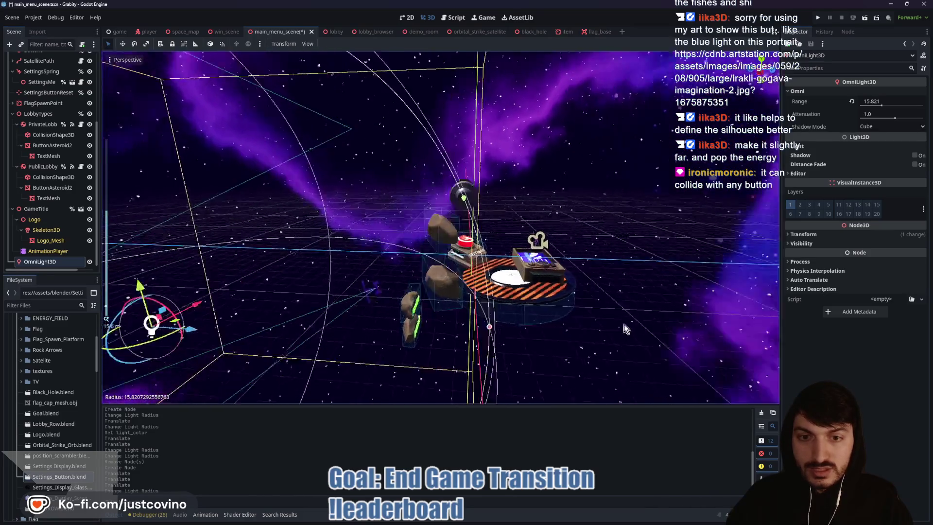
left_click_drag(256, 274, 608, 268)
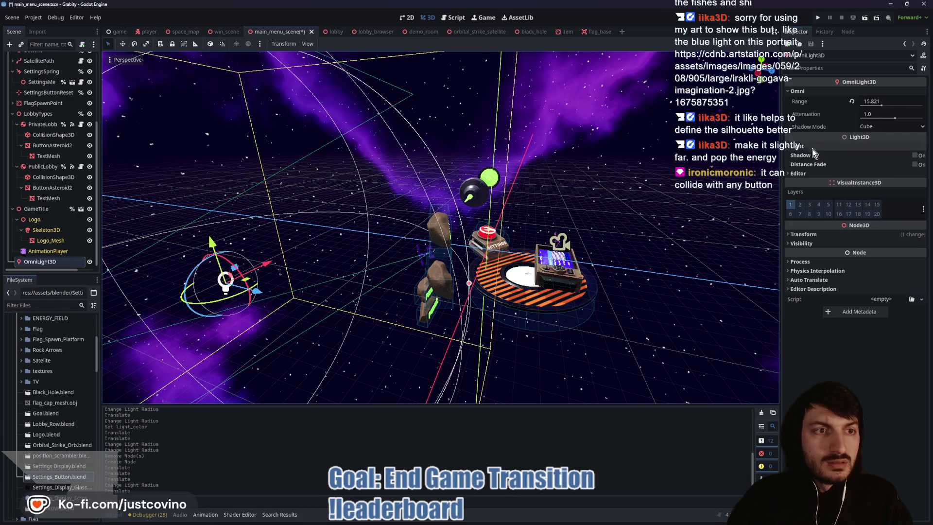
left_click(865, 145)
left_click_drag(870, 170, 926, 171)
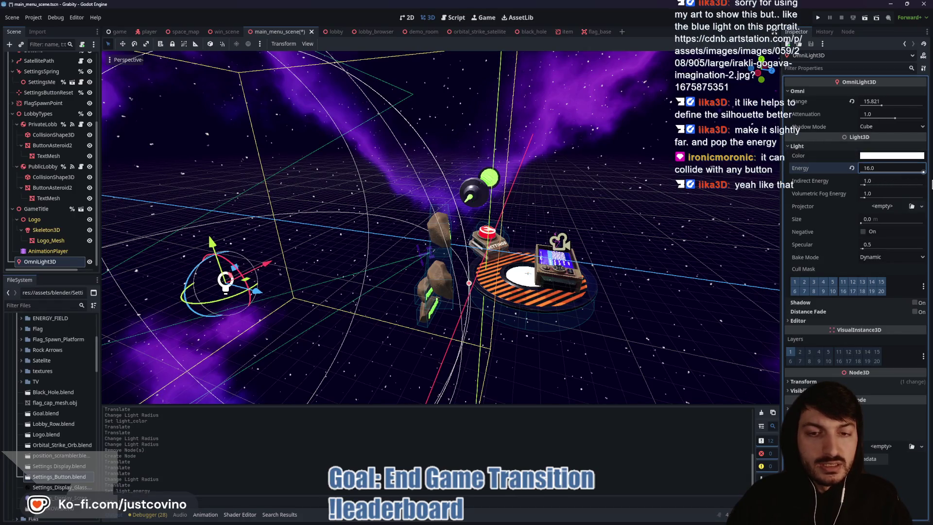
Step: Make the omni light green 2cbc09 and enlarge its range to 19.744
left_click(885, 156)
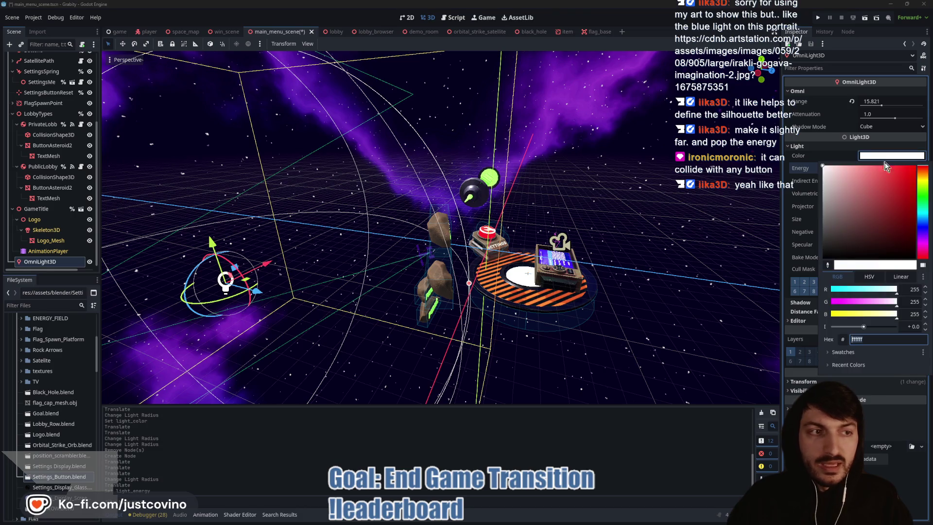
left_click(924, 198)
left_click(913, 170)
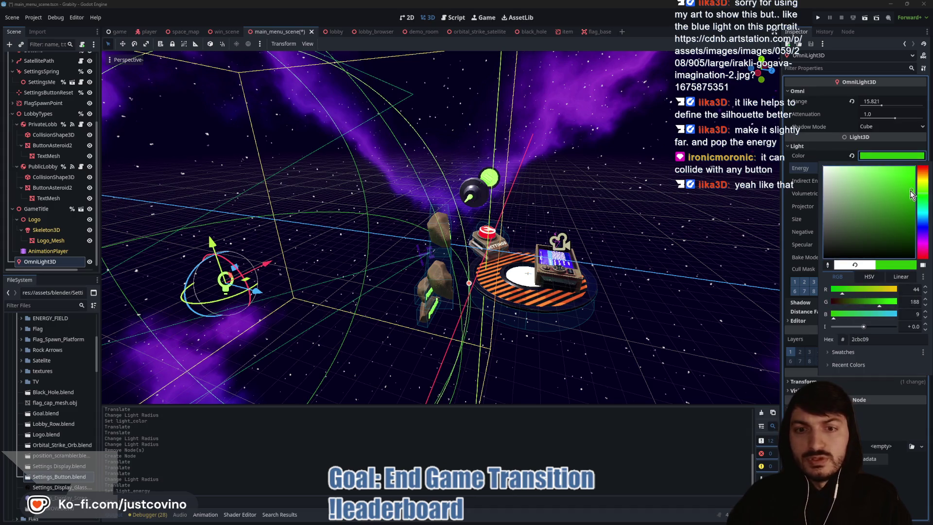
left_click(603, 267)
mouse_move(602, 267)
left_mouse_down()
mouse_move(548, 263)
mouse_move(556, 258)
mouse_move(565, 362)
mouse_move(571, 277)
left_mouse_up()
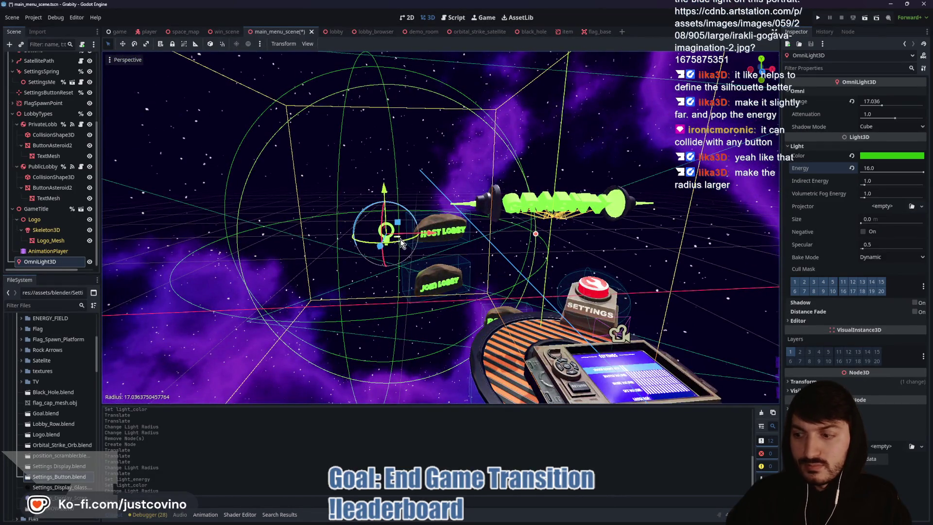
left_click_drag(536, 235, 560, 239)
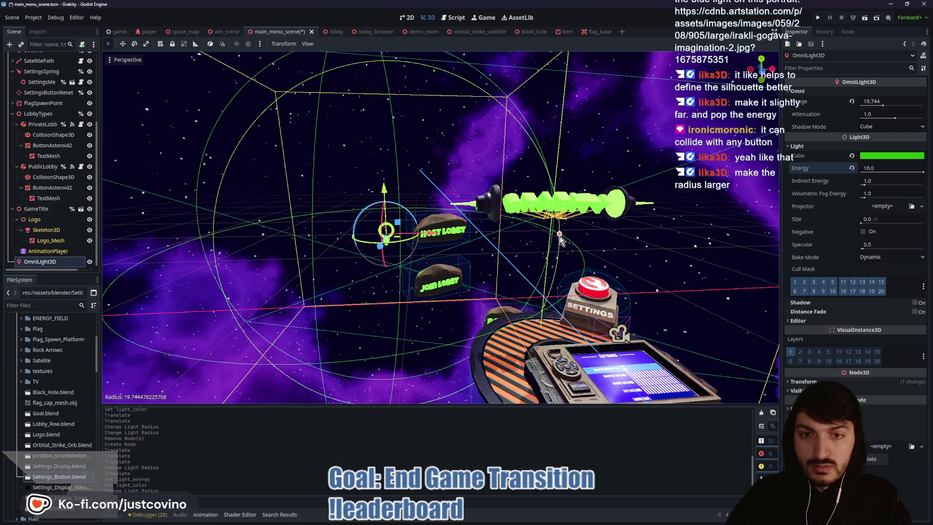
Step: Set the light energy to 20.0, save the scene, and run the project
mouse_move(740, 221)
left_mouse_down()
mouse_move(541, 285)
mouse_move(631, 291)
mouse_move(612, 290)
left_mouse_up()
mouse_move(204, 257)
left_mouse_down()
mouse_move(183, 208)
mouse_move(701, 210)
left_mouse_up()
left_click(895, 168)
key("Return")
key("ctrl+s")
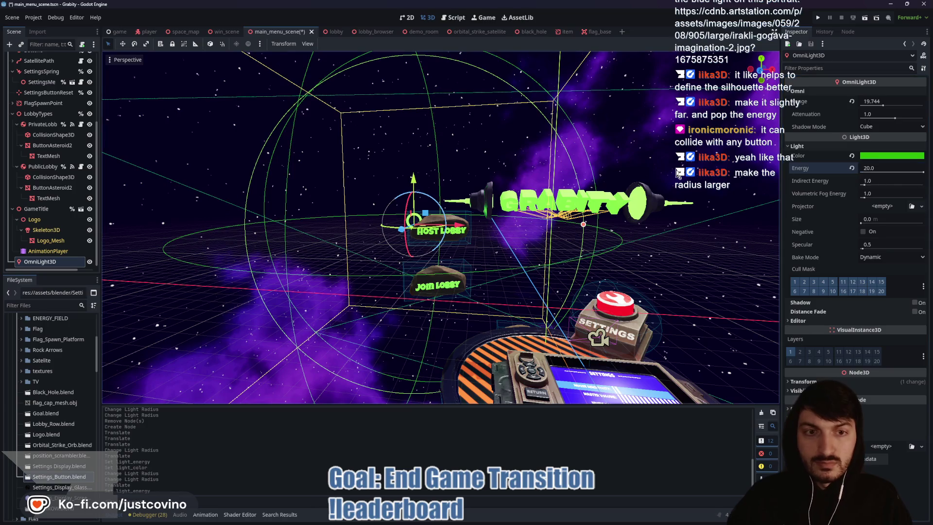
left_click(817, 19)
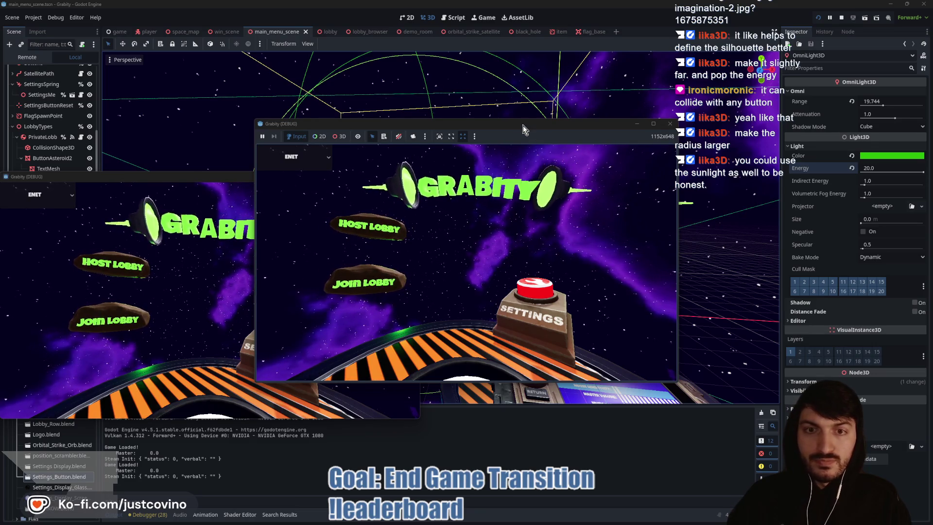
Step: Arrange the two game windows side by side to compare, then stop the run with F8
left_click_drag(523, 125, 587, 117)
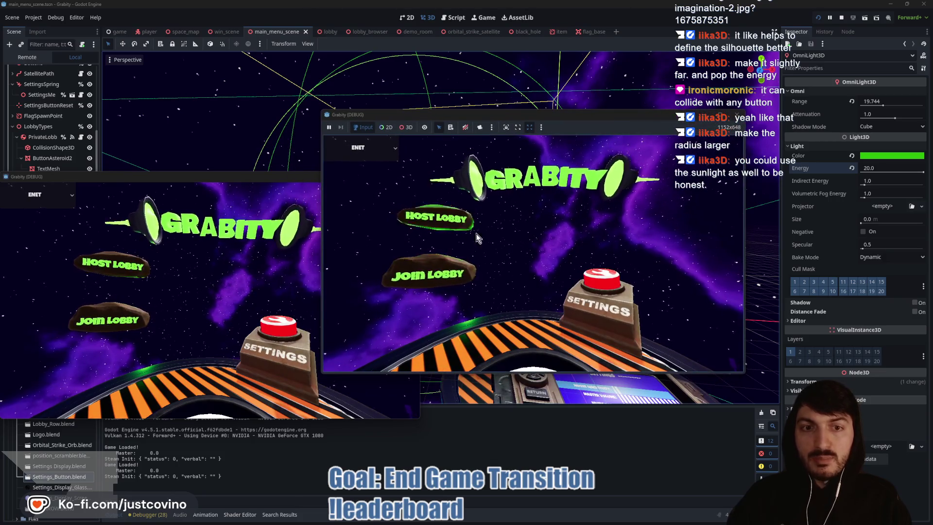
mouse_move(552, 154)
left_mouse_down()
mouse_move(437, 202)
mouse_move(685, 163)
mouse_move(474, 155)
left_mouse_up()
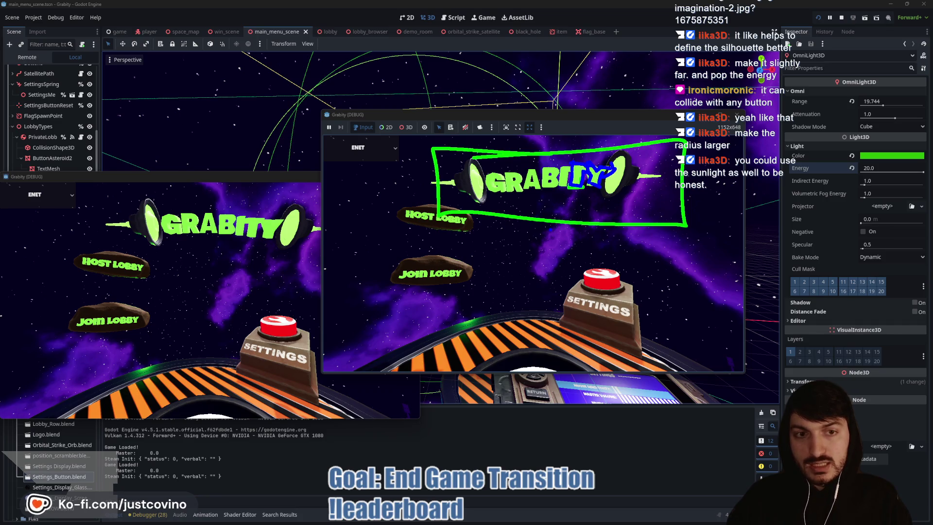
key("Escape")
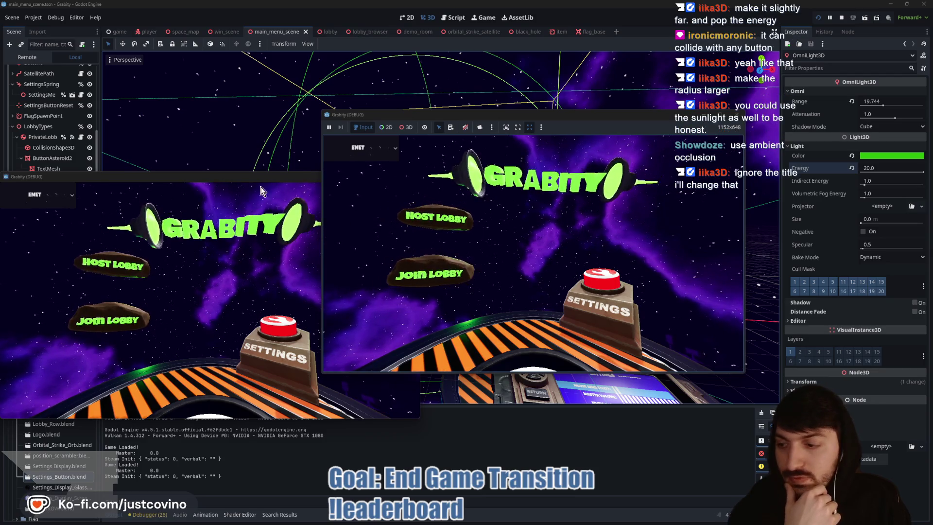
left_click_drag(469, 117, 573, 105)
mouse_move(308, 180)
left_mouse_down()
mouse_move(315, 105)
mouse_move(334, 110)
left_mouse_up()
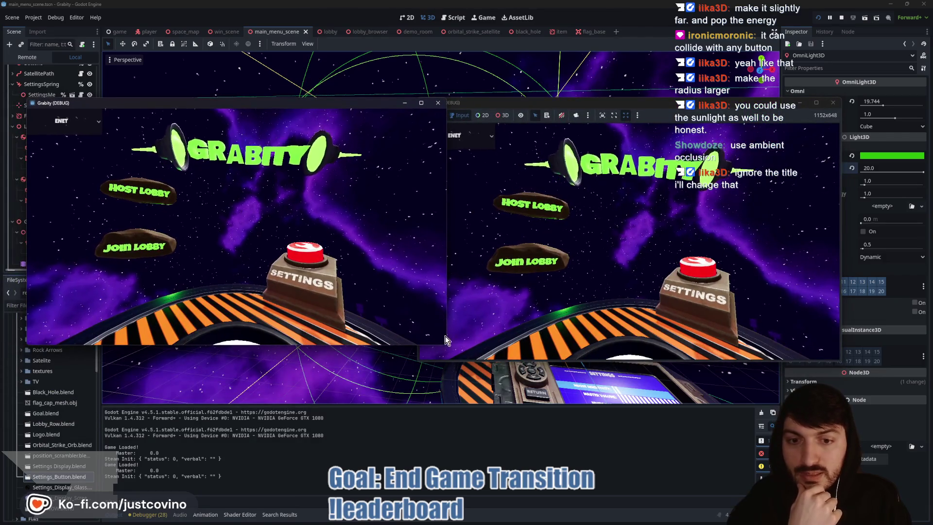
mouse_move(445, 343)
left_mouse_down()
mouse_move(283, 295)
mouse_move(109, 205)
mouse_move(60, 141)
left_mouse_up()
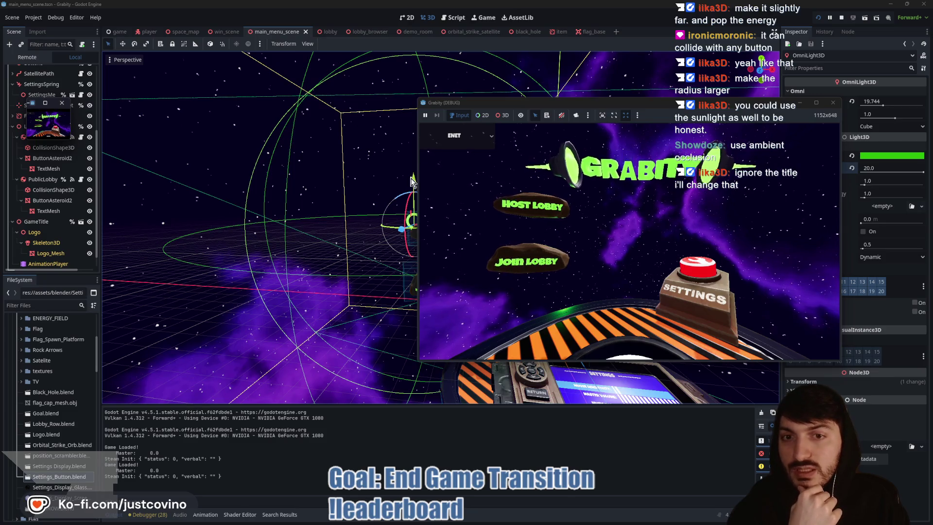
key("F8")
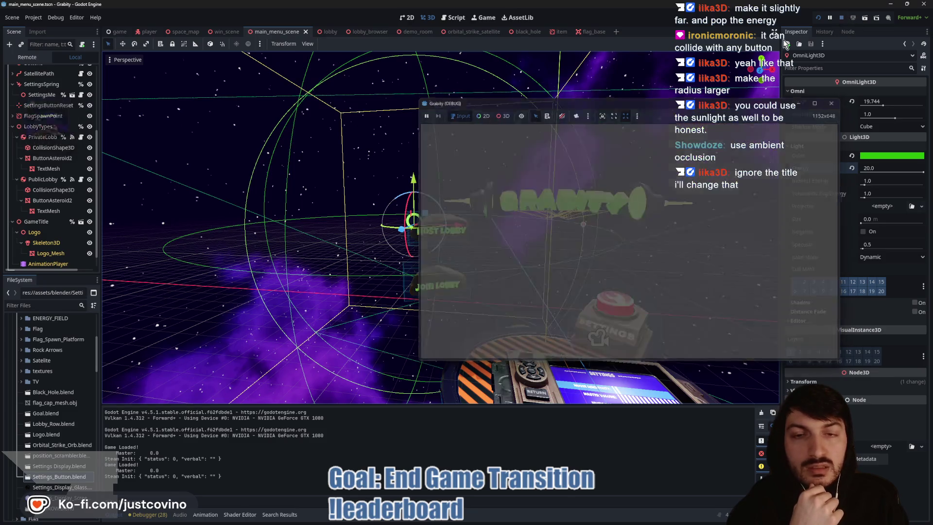
left_click_drag(414, 177, 542, 215)
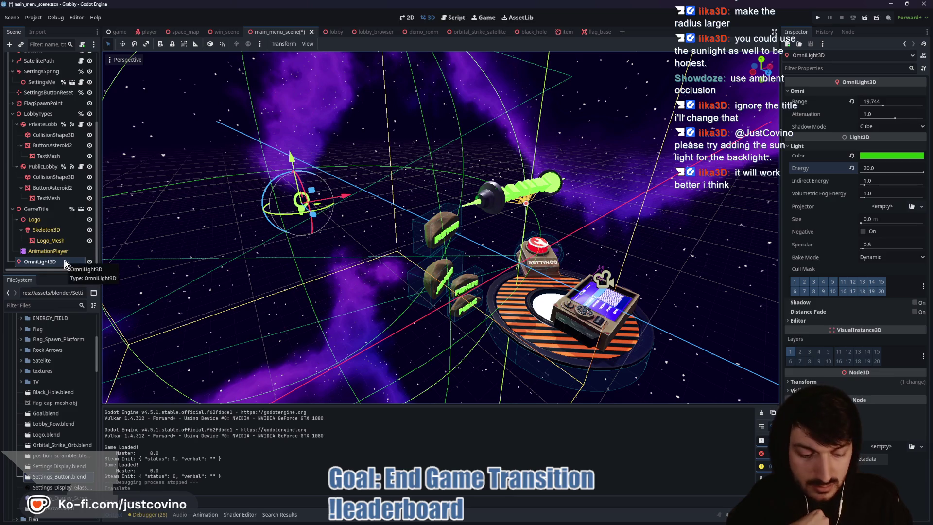
key("Delete")
left_click(447, 271)
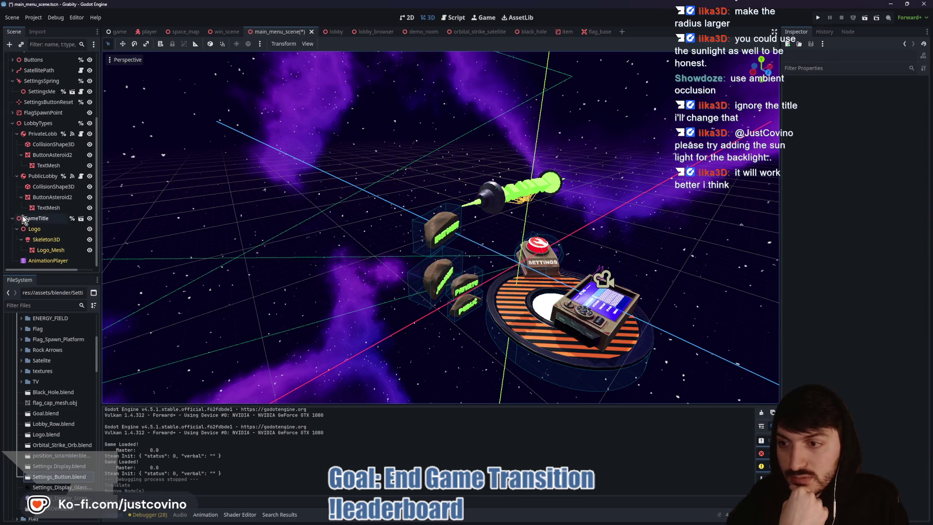
scroll(34, 213, "up", 4)
left_click(46, 102)
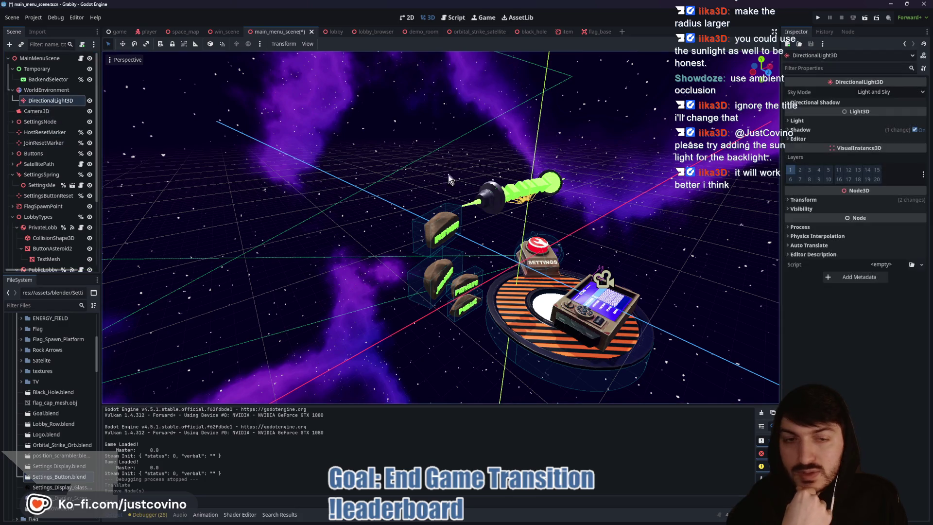
left_click(797, 120)
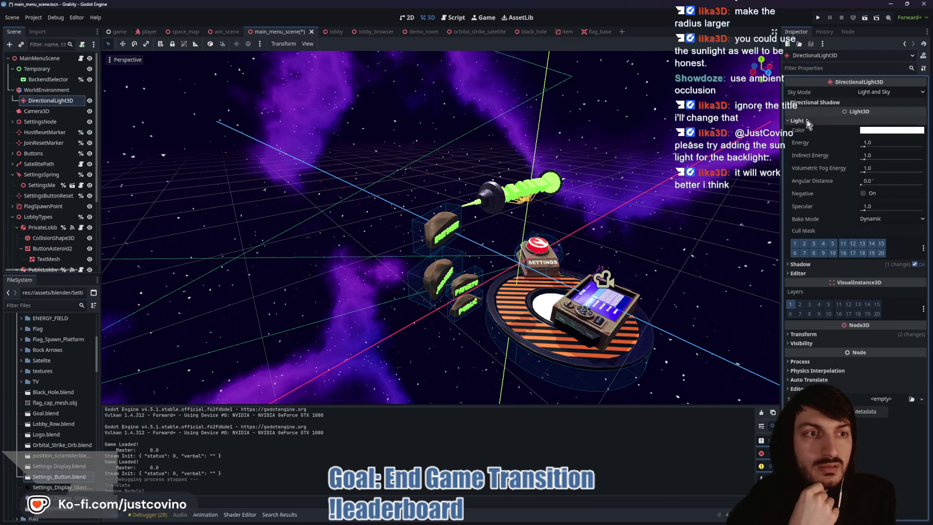
left_click_drag(655, 176, 645, 199)
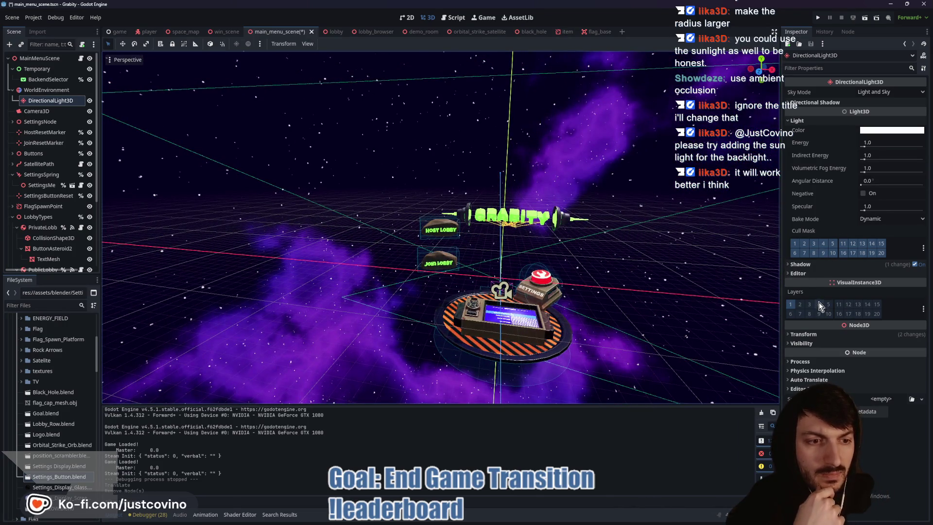
left_click(874, 102)
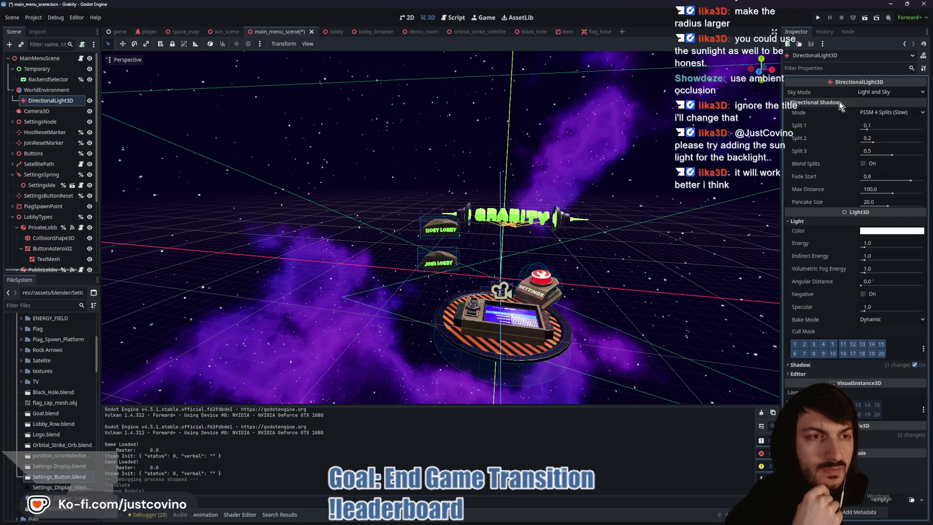
left_click_drag(863, 286, 932, 294)
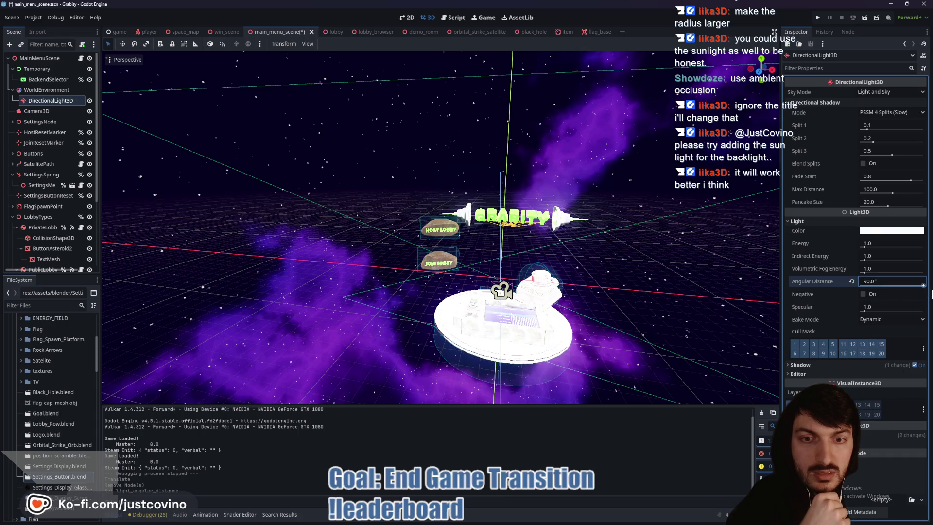
left_click(851, 281)
mouse_move(862, 285)
left_mouse_down()
mouse_move(932, 294)
mouse_move(845, 301)
left_mouse_up()
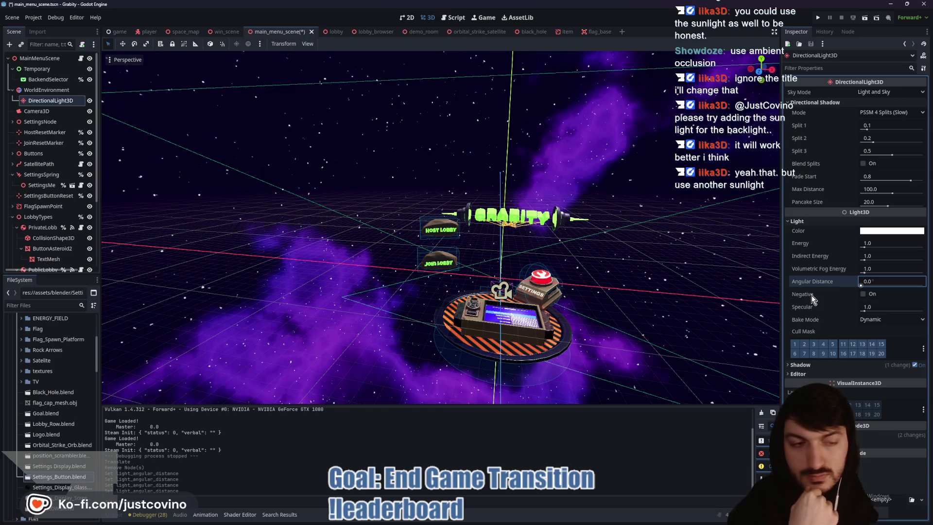
left_click(799, 222)
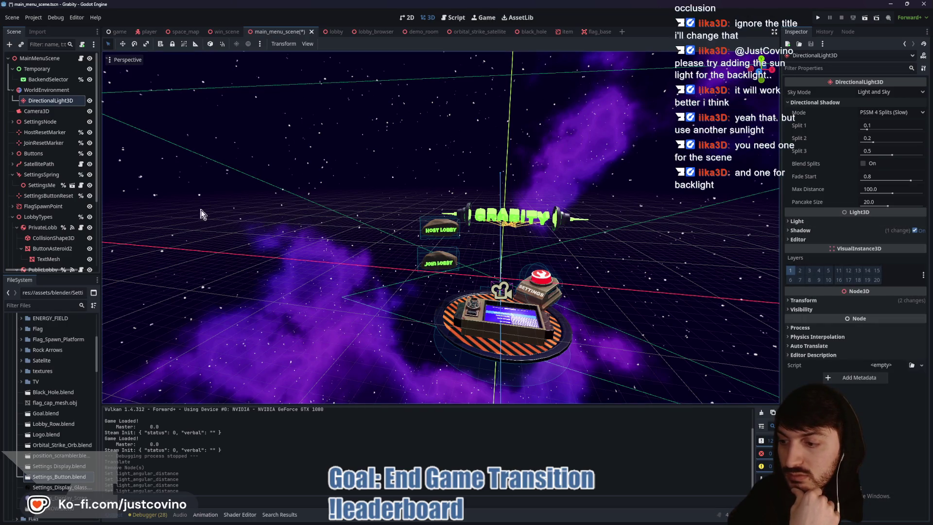
left_click(36, 58)
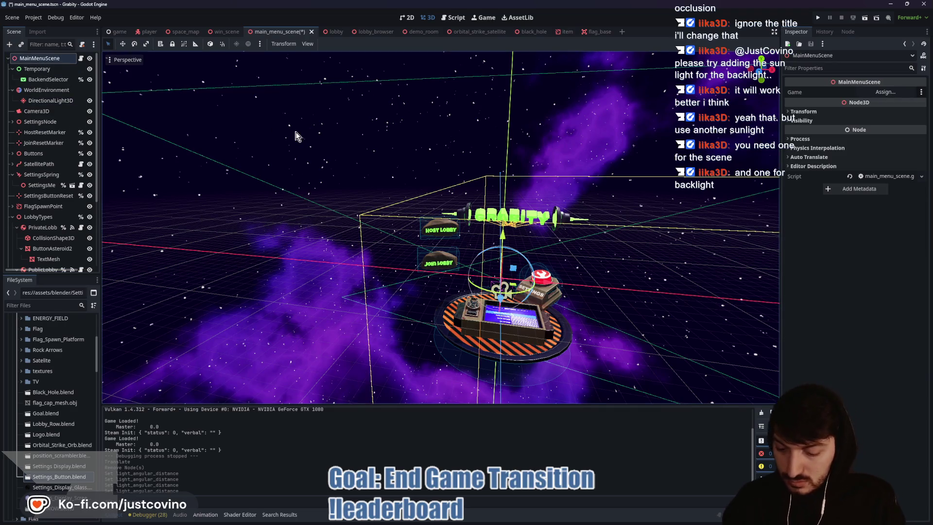
Step: Add a DirectionalLight3D under MainMenuScene
key("ctrl+a")
type("directional")
key("Return")
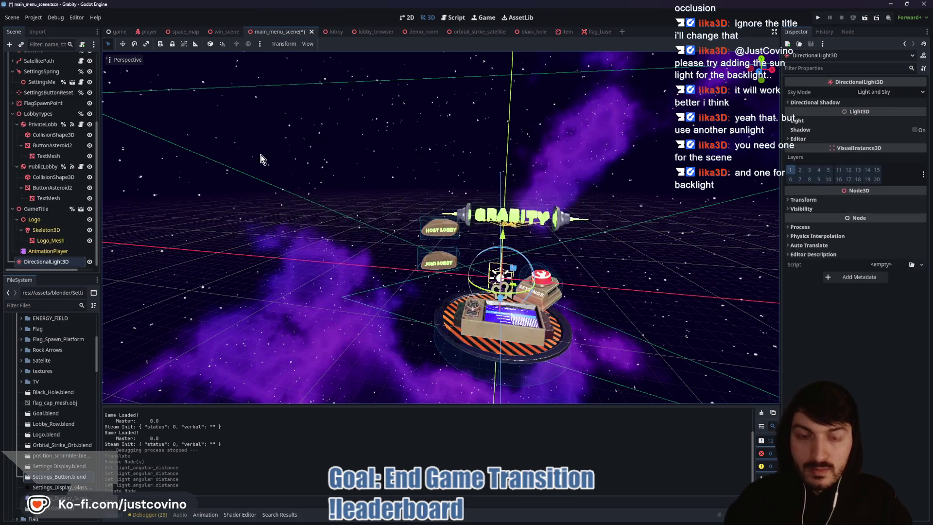
Step: Move the directional light up near the Host Lobby rock and rotate its direction
mouse_move(502, 302)
left_mouse_down()
mouse_move(498, 233)
mouse_move(388, 236)
mouse_move(392, 276)
mouse_move(305, 286)
mouse_move(445, 253)
mouse_move(402, 216)
mouse_move(419, 191)
mouse_move(409, 176)
left_mouse_up()
mouse_move(491, 204)
left_mouse_down()
mouse_move(542, 226)
mouse_move(540, 242)
mouse_move(469, 282)
mouse_move(450, 260)
mouse_move(452, 243)
mouse_move(480, 273)
mouse_move(540, 293)
mouse_move(524, 250)
left_mouse_up()
scroll(469, 282, "up", 2)
scroll(540, 294, "up", 2)
mouse_move(443, 182)
left_mouse_down()
mouse_move(440, 153)
mouse_move(443, 223)
mouse_move(452, 228)
left_mouse_up()
scroll(535, 219, "down", 3)
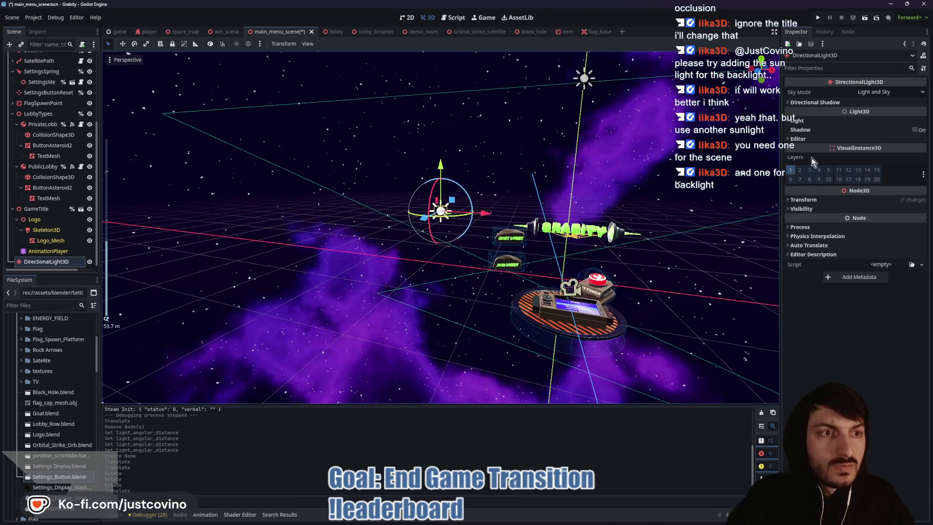
left_click(812, 118)
Step: Raise the directional light's energy to 16 and tint it bright green
mouse_move(872, 151)
left_mouse_down()
mouse_move(866, 157)
mouse_move(877, 154)
left_mouse_up()
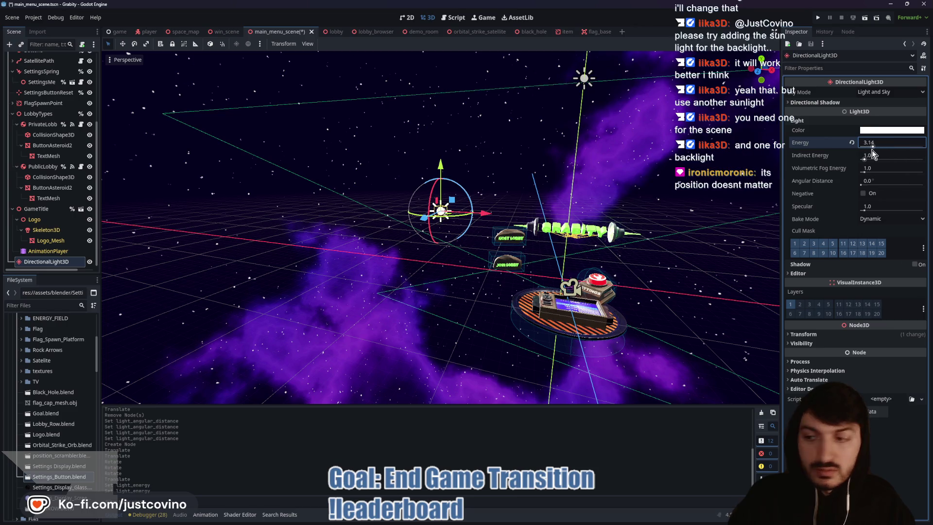
left_click(851, 142)
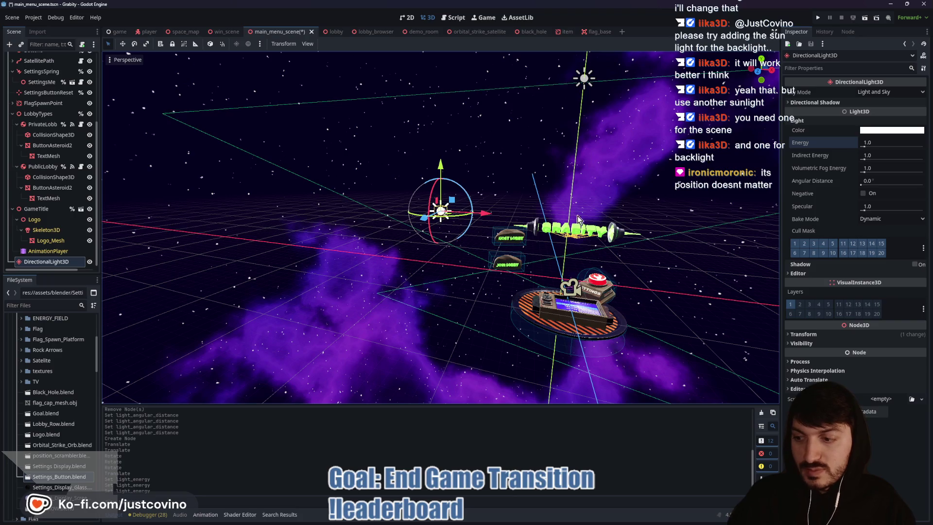
left_click_drag(618, 235, 589, 234)
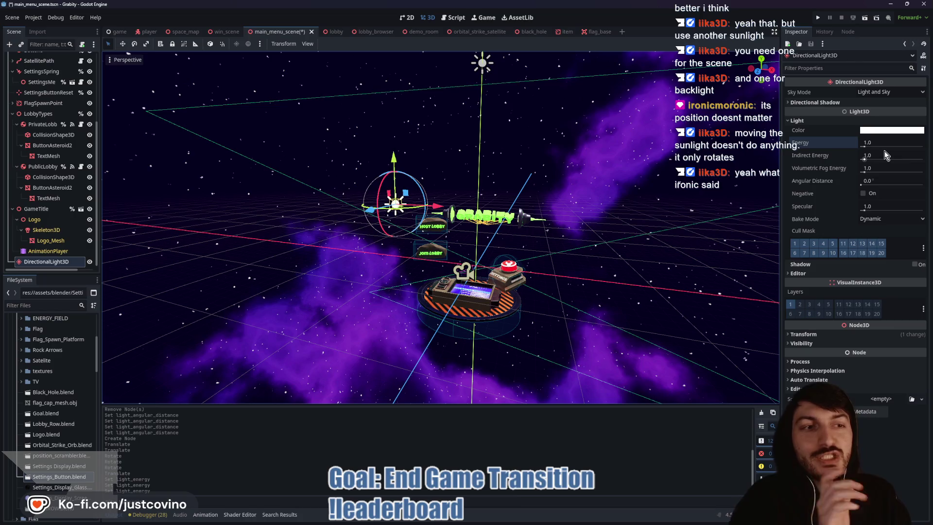
mouse_move(864, 150)
left_mouse_down()
mouse_move(927, 155)
mouse_move(903, 160)
left_mouse_up()
left_click(899, 132)
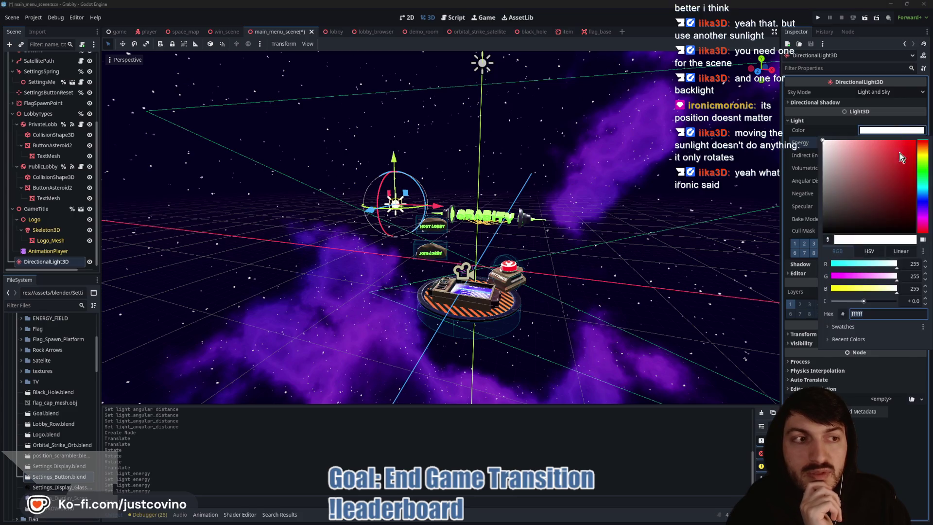
left_click(922, 175)
mouse_move(891, 166)
left_mouse_down()
mouse_move(907, 168)
mouse_move(907, 145)
mouse_move(906, 152)
mouse_move(844, 147)
left_mouse_up()
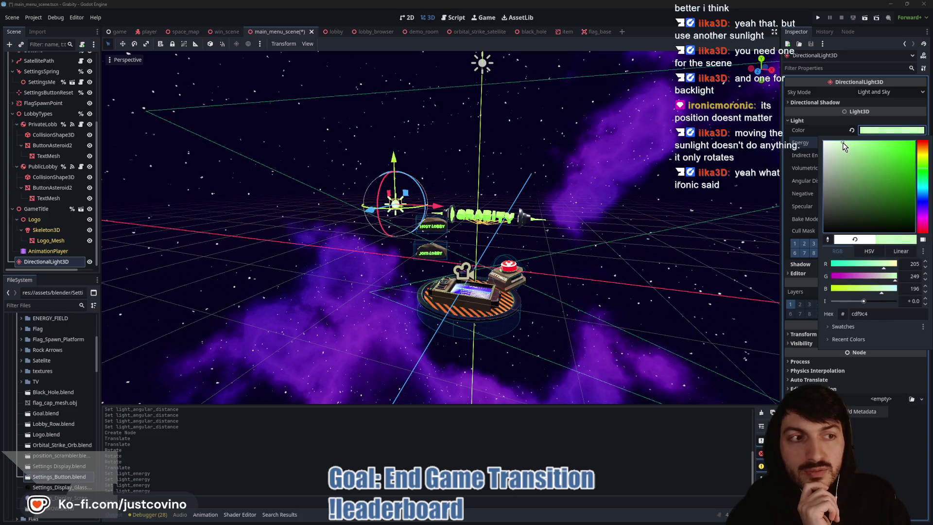
left_click(886, 135)
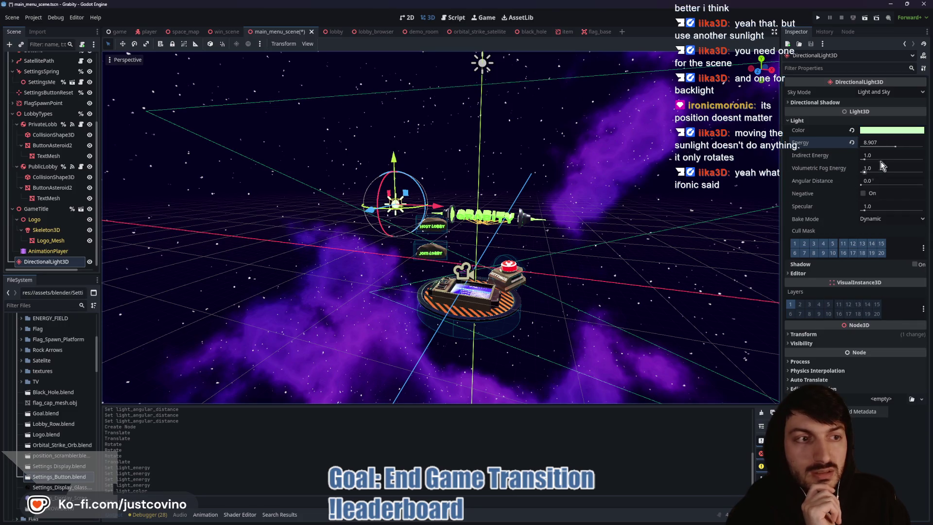
Step: Try indirect energy and angular distance values, settling on energy 1.0 and angular distance about 12
left_click_drag(864, 159, 928, 170)
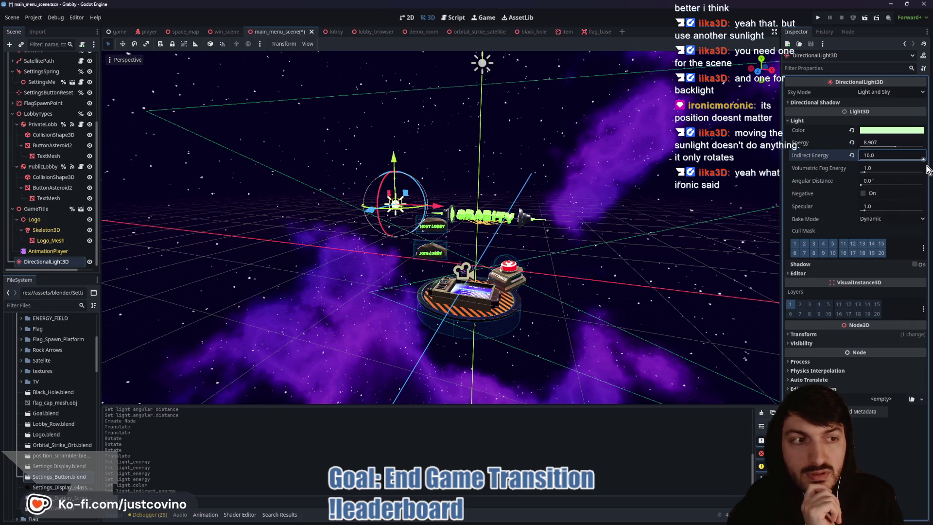
left_click(863, 184)
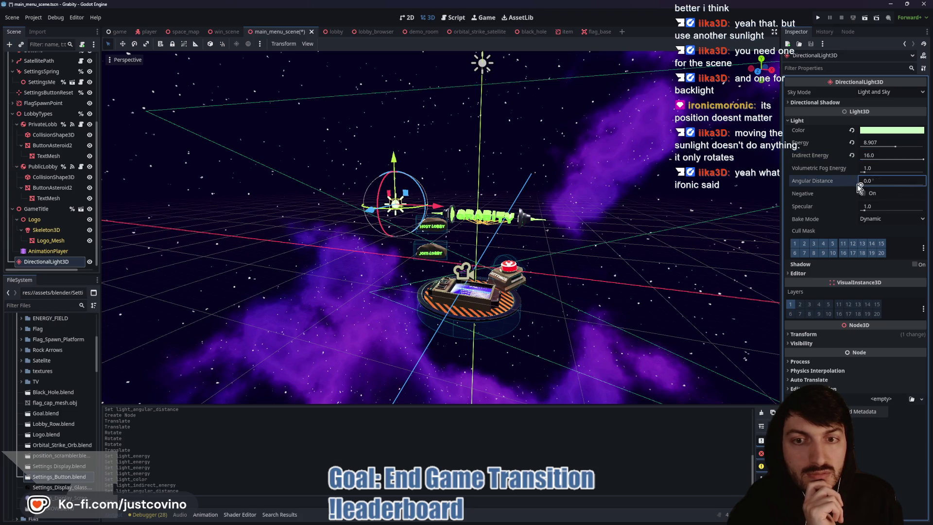
left_click_drag(864, 186, 931, 187)
mouse_move(864, 181)
left_mouse_down()
mouse_move(895, 185)
mouse_move(874, 184)
left_mouse_up()
scroll(529, 254, "up", 5)
scroll(530, 254, "down", 5)
left_click(852, 181)
mouse_move(896, 151)
left_mouse_down()
mouse_move(931, 158)
mouse_move(858, 161)
mouse_move(929, 160)
left_mouse_up()
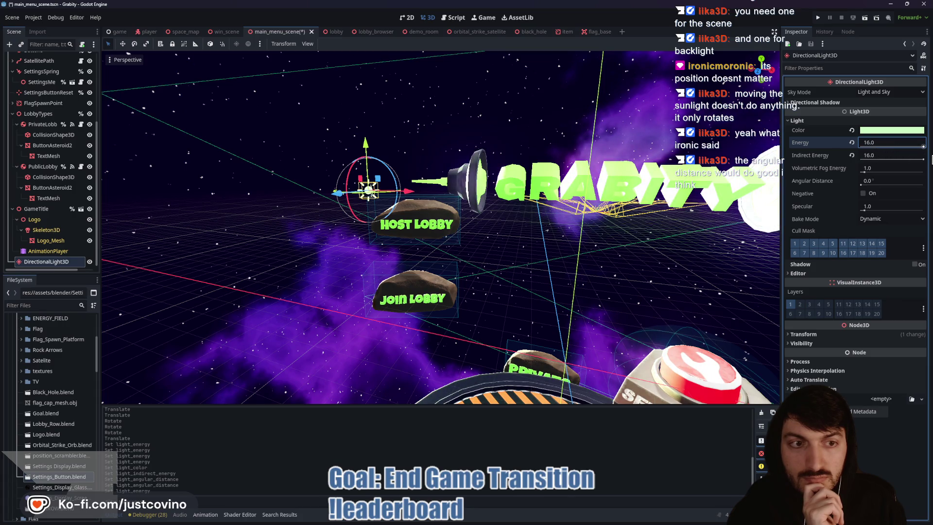
left_click(851, 156)
left_click(852, 143)
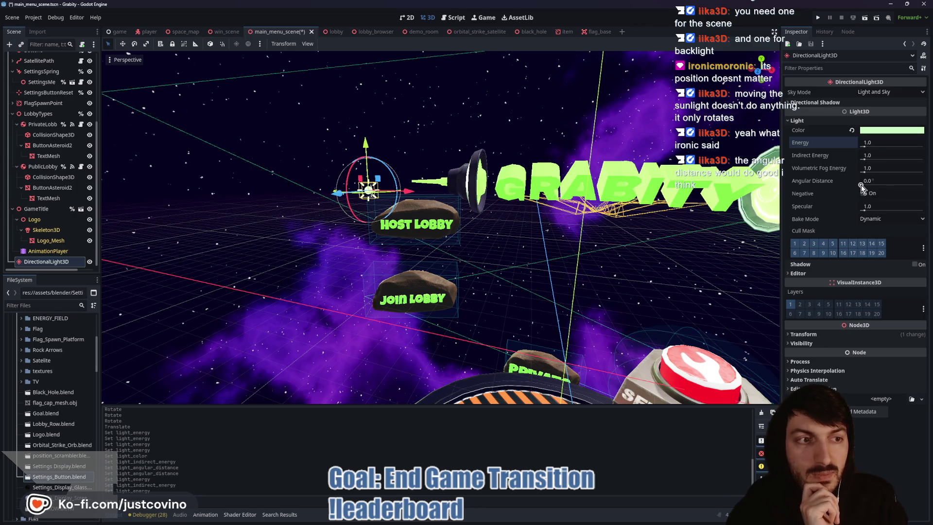
left_click_drag(862, 188, 885, 193)
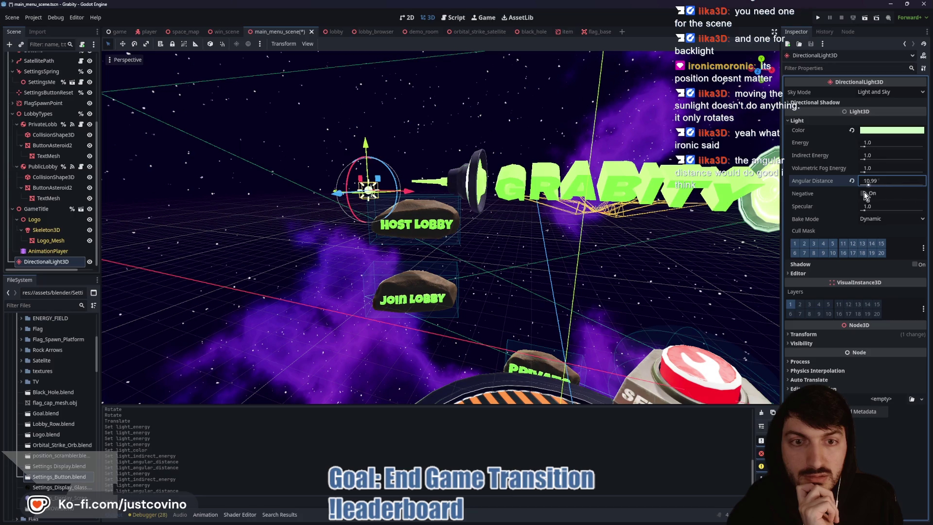
left_click_drag(862, 185, 868, 185)
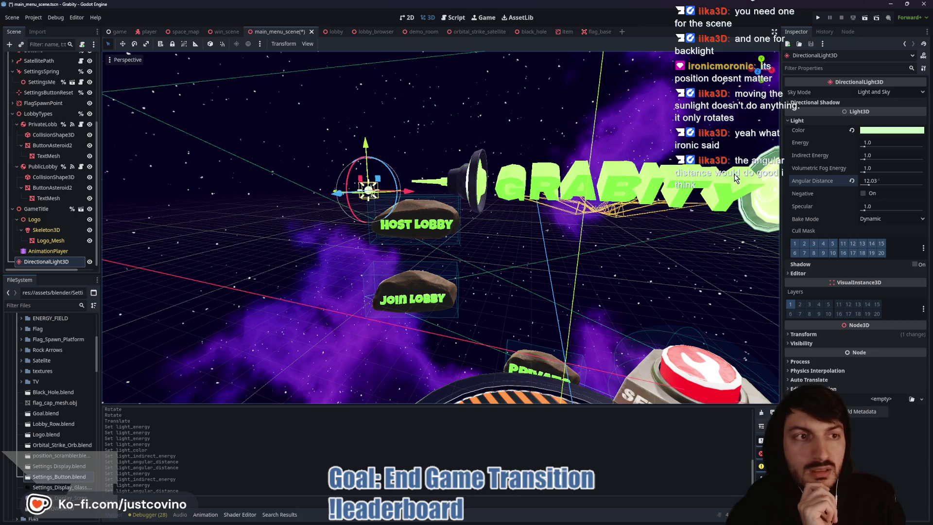
Step: Reset the light's position and rotation to zero and set angular distance to 90
left_click(803, 334)
left_click(917, 344)
left_click(918, 367)
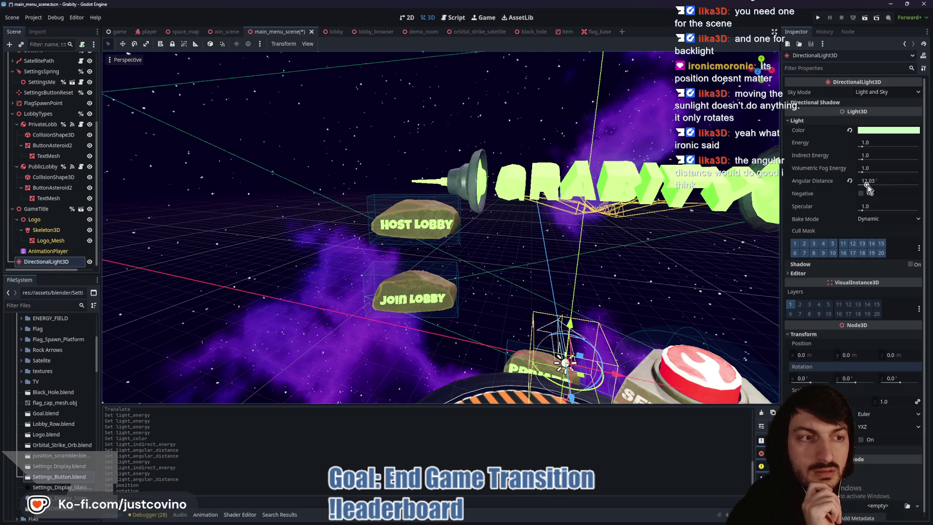
left_click_drag(867, 184, 902, 187)
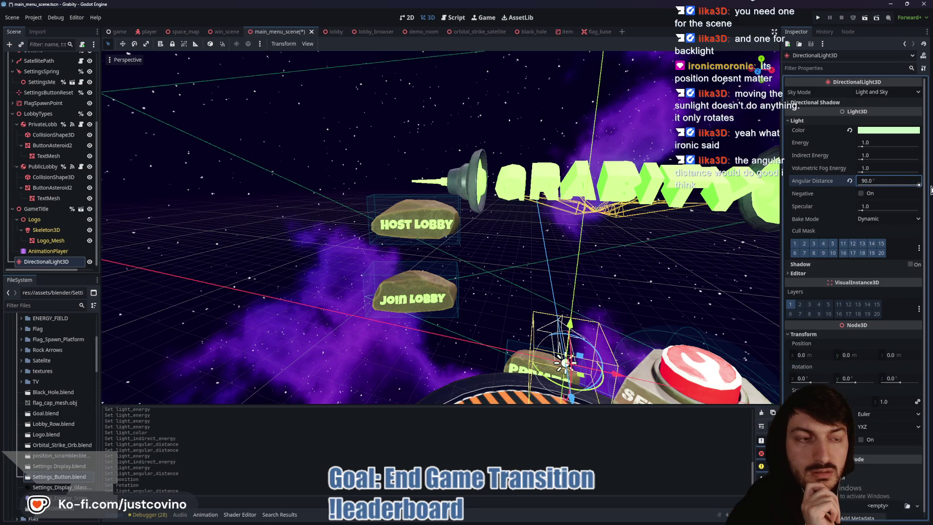
key("Return")
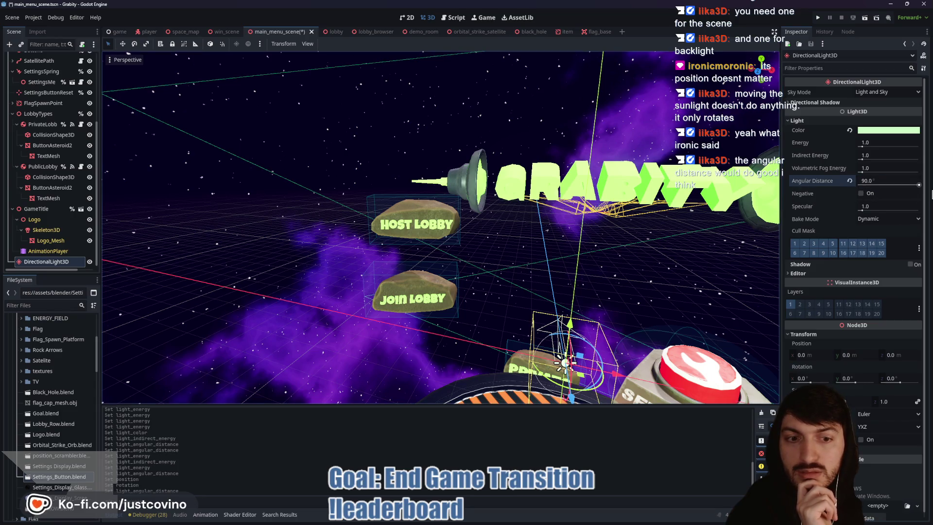
Step: Set energy to 14.976 and place the light beside HOST LOBBY, rotated about -126°
mouse_move(558, 388)
left_mouse_down()
mouse_move(583, 286)
mouse_move(598, 282)
left_mouse_up()
left_click_drag(882, 189, 883, 190)
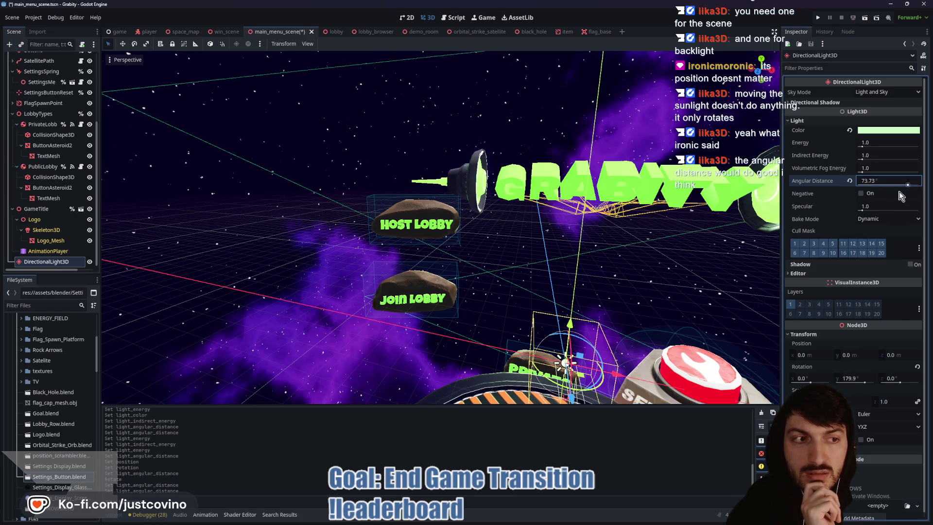
mouse_move(861, 144)
left_mouse_down()
mouse_move(916, 146)
mouse_move(899, 148)
mouse_move(915, 161)
left_mouse_up()
mouse_move(583, 374)
left_mouse_down()
mouse_move(462, 296)
mouse_move(452, 259)
left_mouse_up()
left_click_drag(372, 227, 381, 229)
mouse_move(518, 256)
left_mouse_down()
mouse_move(535, 259)
mouse_move(536, 225)
left_mouse_up()
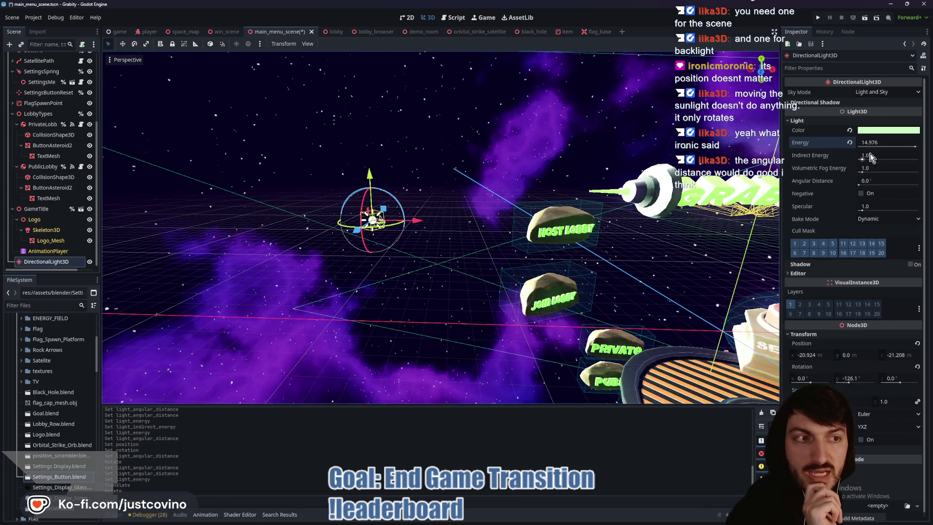
Step: Lower the directional light's energy to about 3.9, save, and test-run the menu lighting
left_click_drag(911, 146, 867, 148)
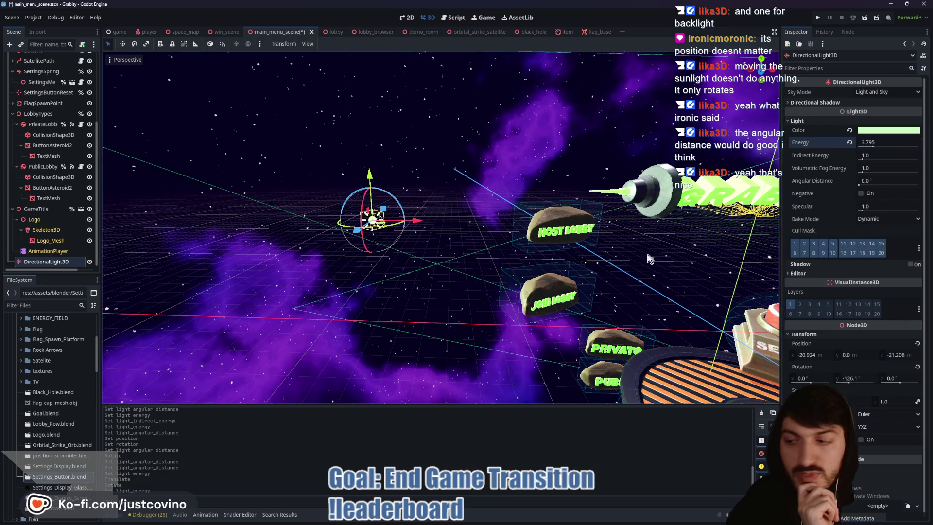
key("ctrl+s")
left_click(820, 18)
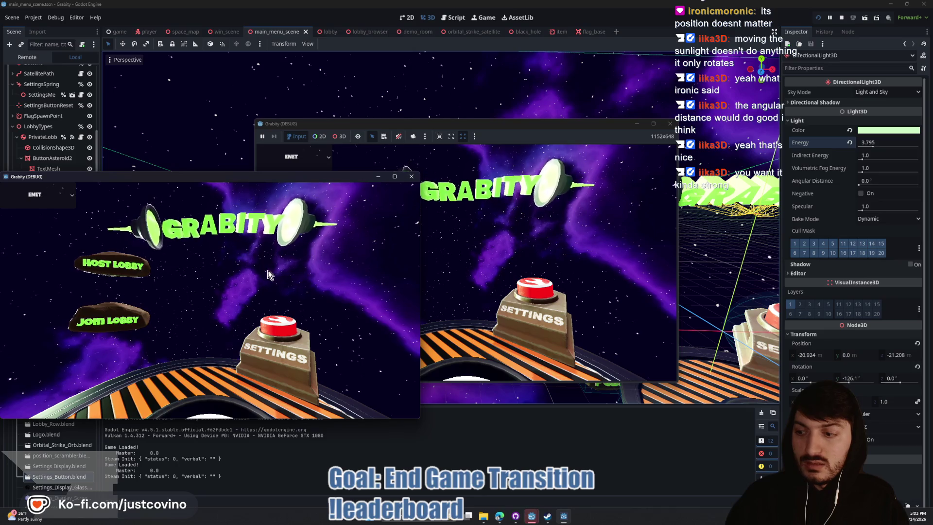
left_click(873, 146)
Step: Raise the light's energy to about 4.6, rerun and stop the game, then show the Game view
left_click_drag(874, 148, 931, 150)
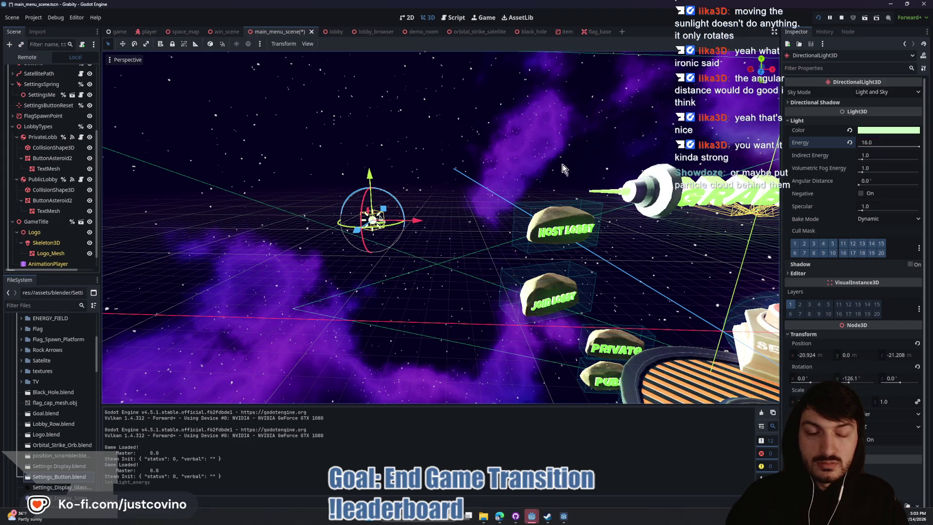
key("F5")
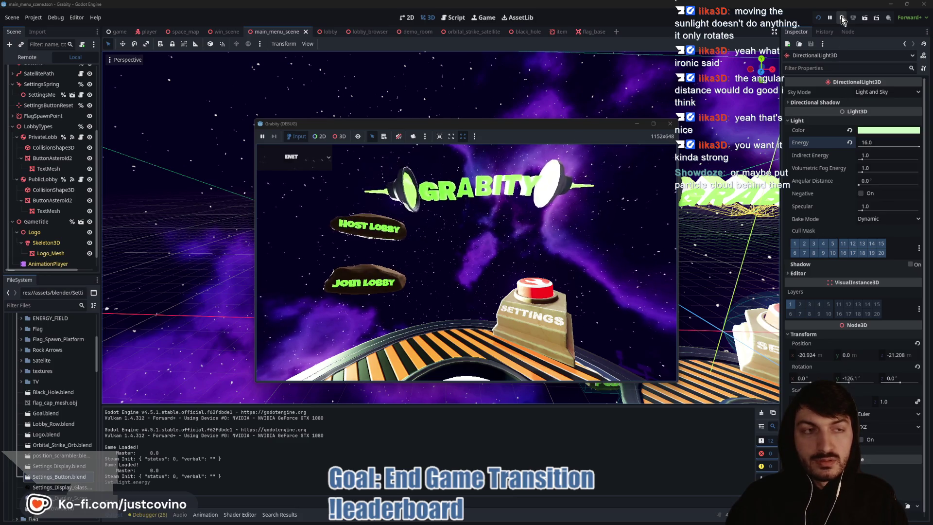
left_click(670, 124)
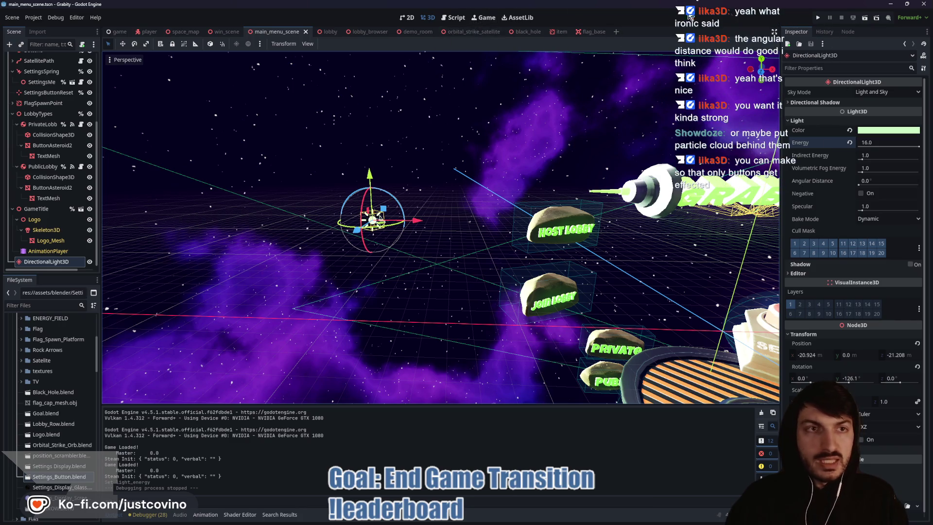
left_click(482, 18)
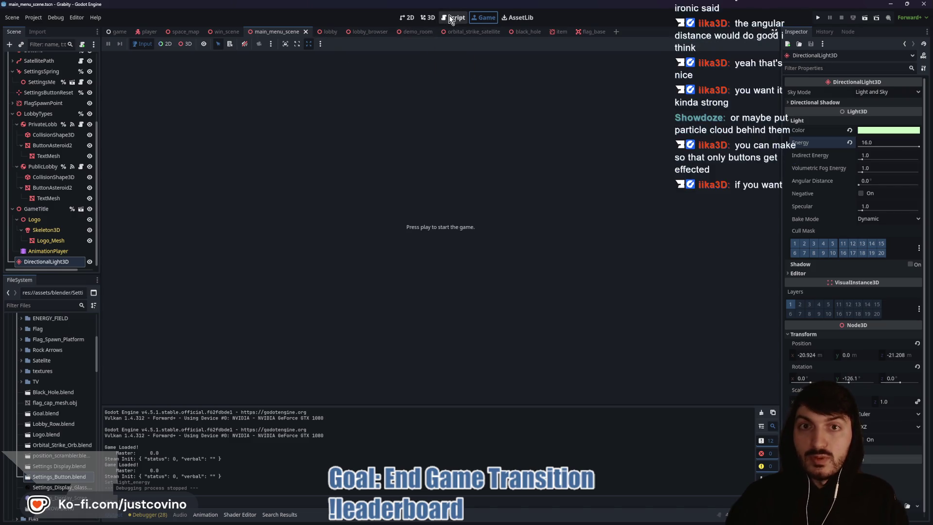
Step: Select the HostRock, JoinRock, private and public lobby rock buttons and expand their visibility properties
left_click(428, 17)
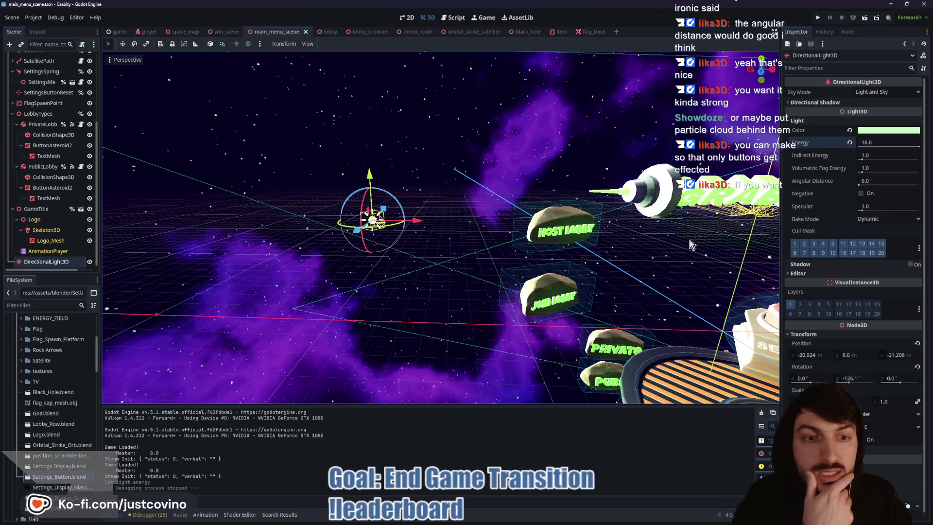
scroll(44, 160, "up", 5)
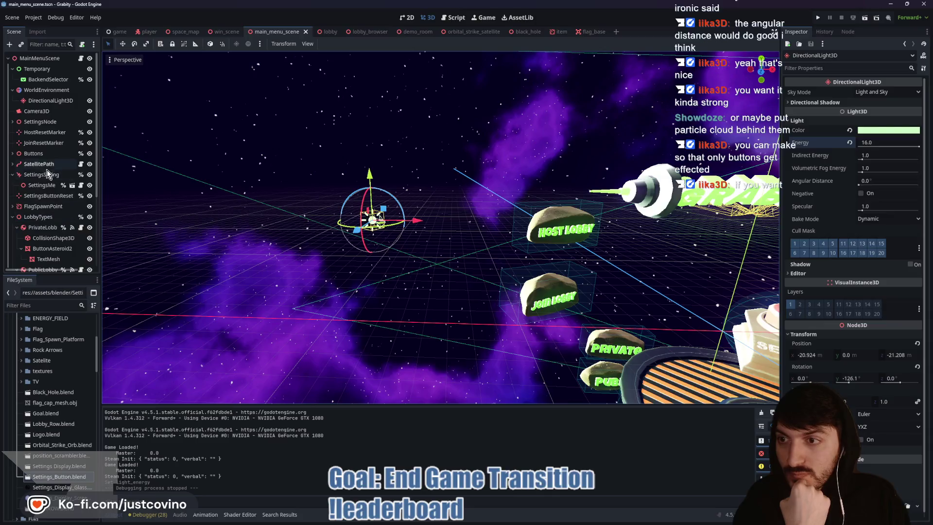
left_click(44, 154)
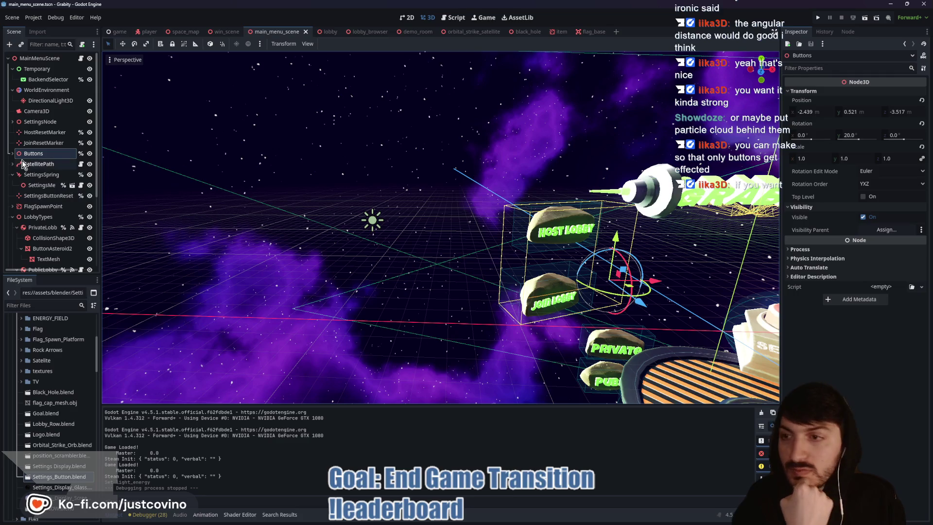
left_click(12, 153)
left_click(39, 164)
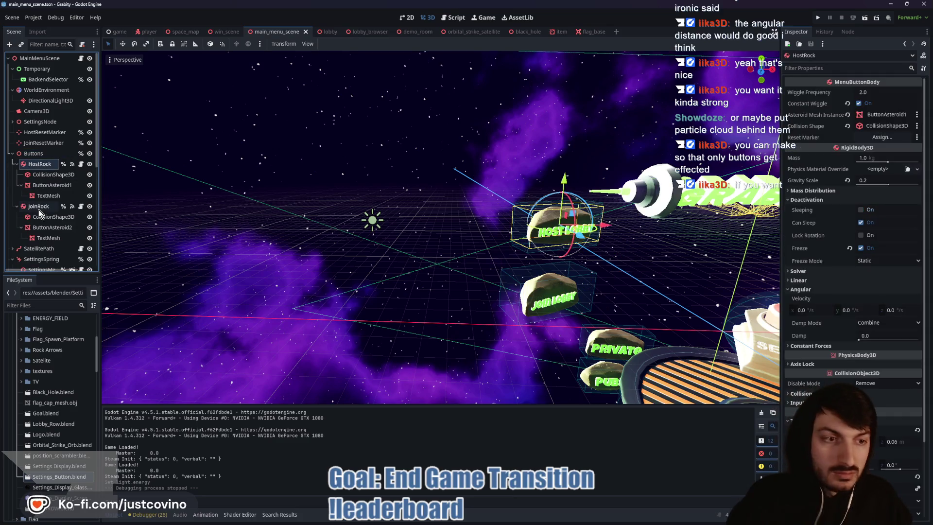
left_click(39, 208, "ctrl")
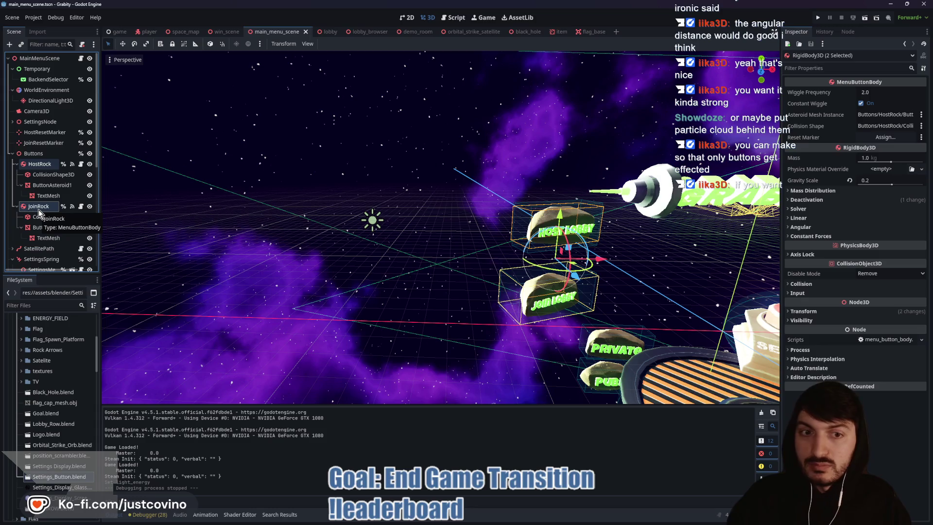
scroll(67, 205, "down", 3)
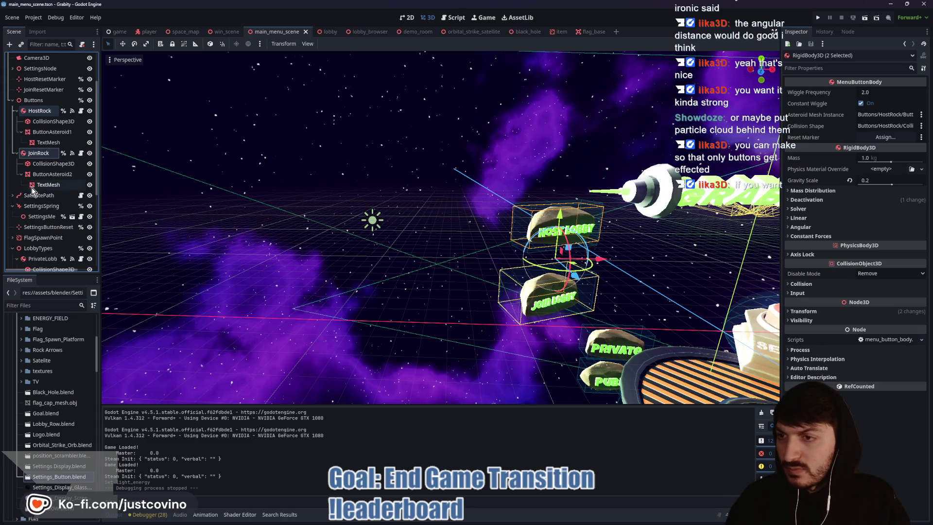
scroll(42, 203, "down", 2)
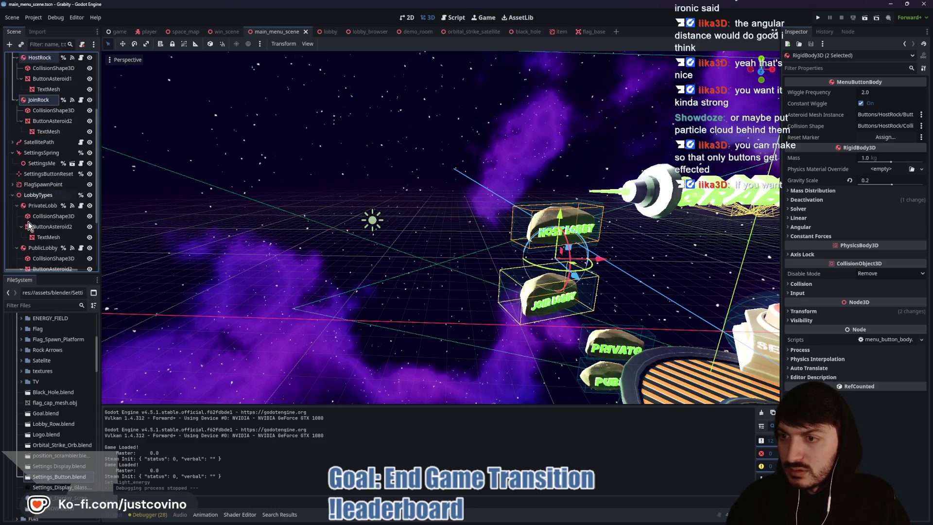
left_click(29, 205, "ctrl")
left_click(42, 248, "ctrl")
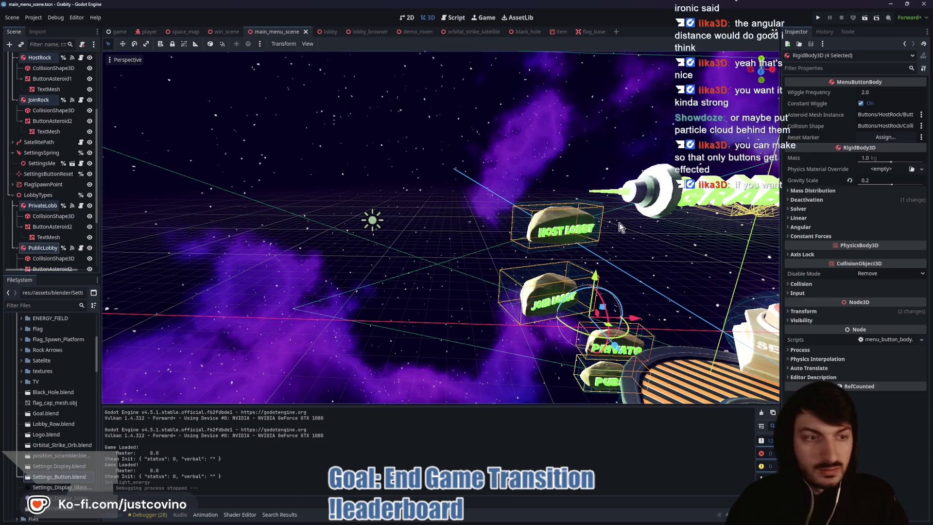
left_click(802, 320)
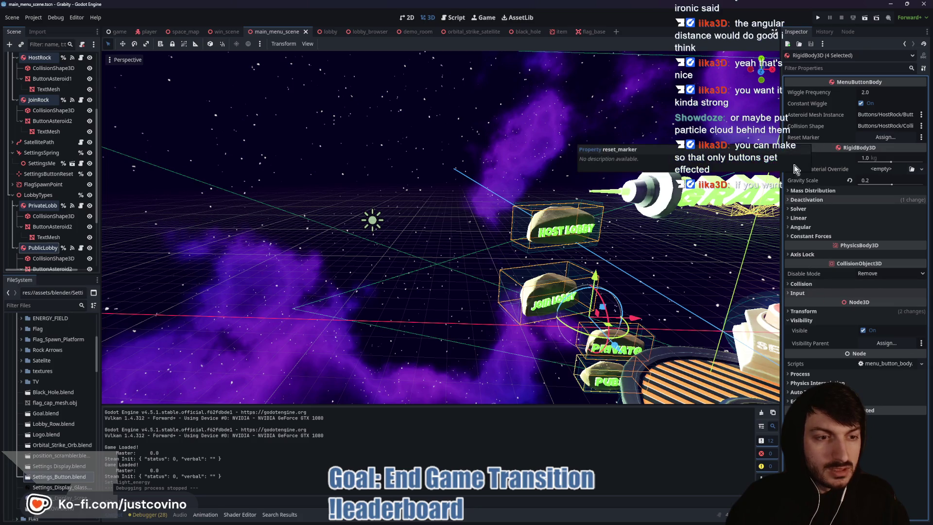
Step: Multi-select the asteroid mesh and TextMesh of all four rock buttons
scroll(47, 257, "down", 1)
left_click(51, 242)
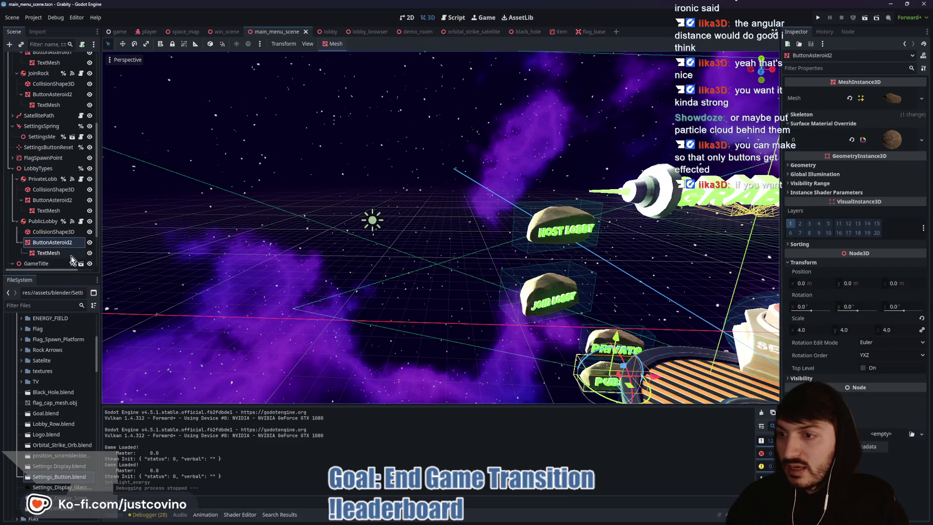
left_click(48, 253, "ctrl")
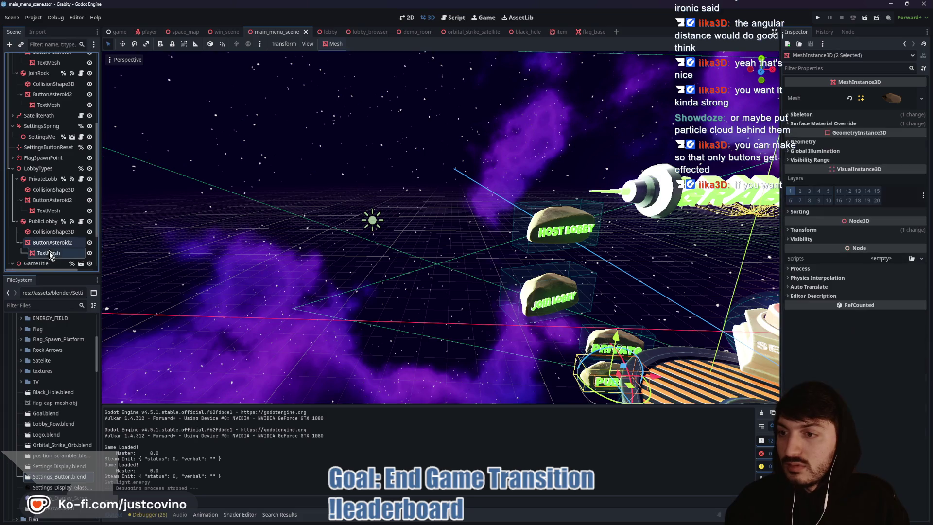
left_click(47, 210, "ctrl")
left_click(47, 201, "ctrl")
scroll(49, 171, "up", 3)
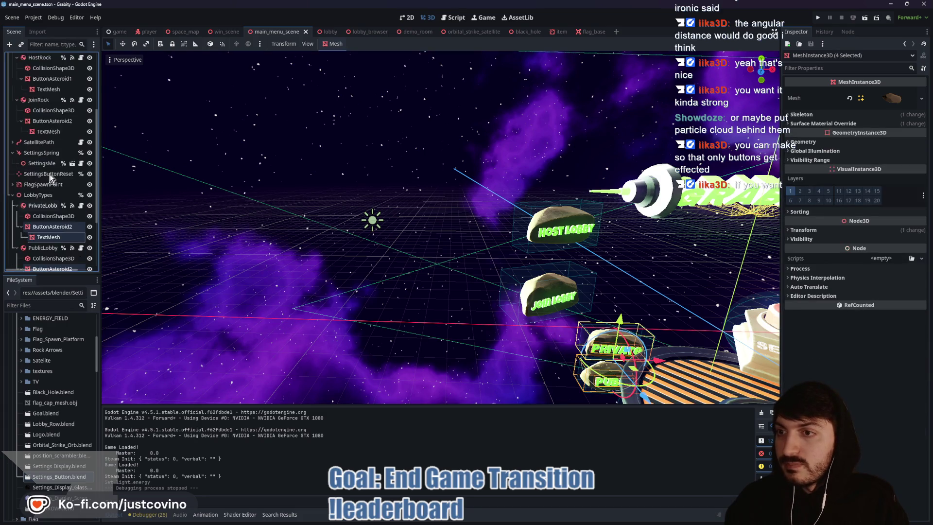
left_click(48, 159, "ctrl")
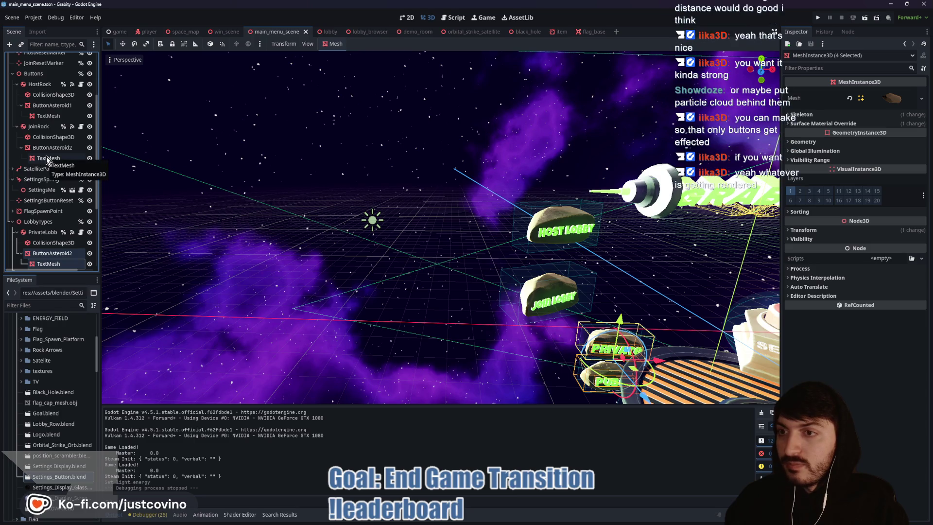
left_click(48, 148, "ctrl")
left_click(46, 115, "ctrl")
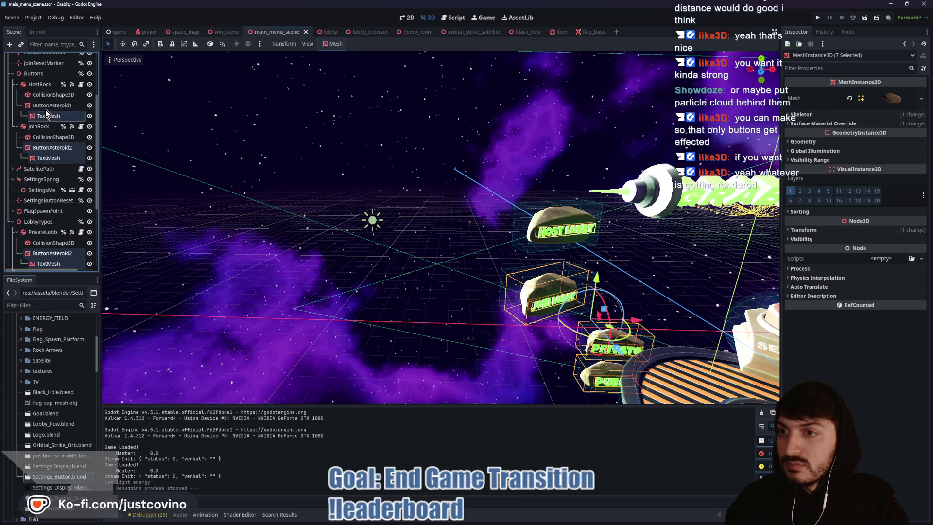
left_click(45, 107, "ctrl")
scroll(46, 141, "up", 3)
scroll(47, 141, "up", 2)
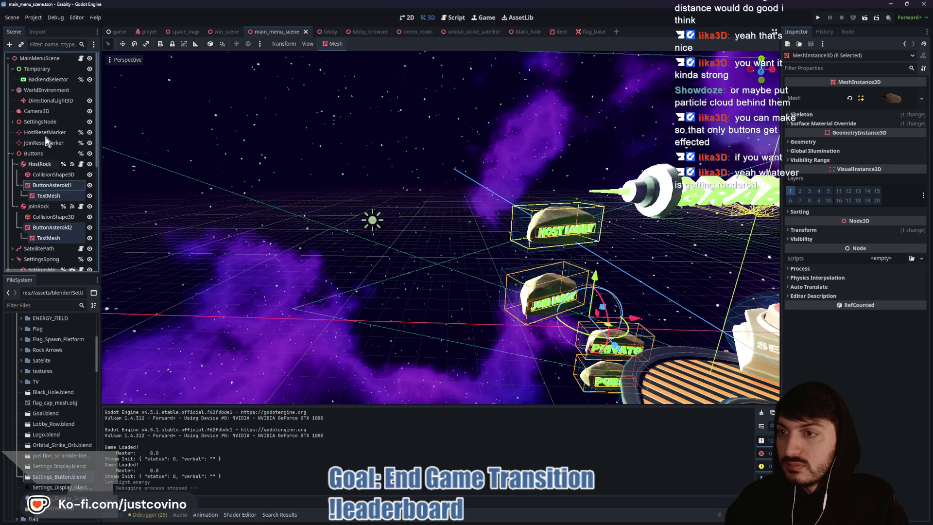
Step: Enable render layer 2 on all eight button meshes
left_click(800, 192)
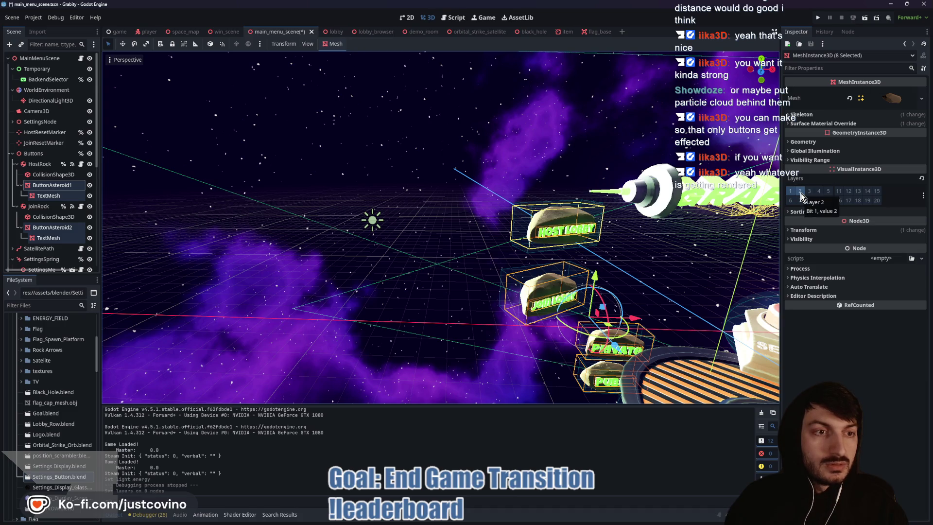
scroll(54, 212, "down", 10)
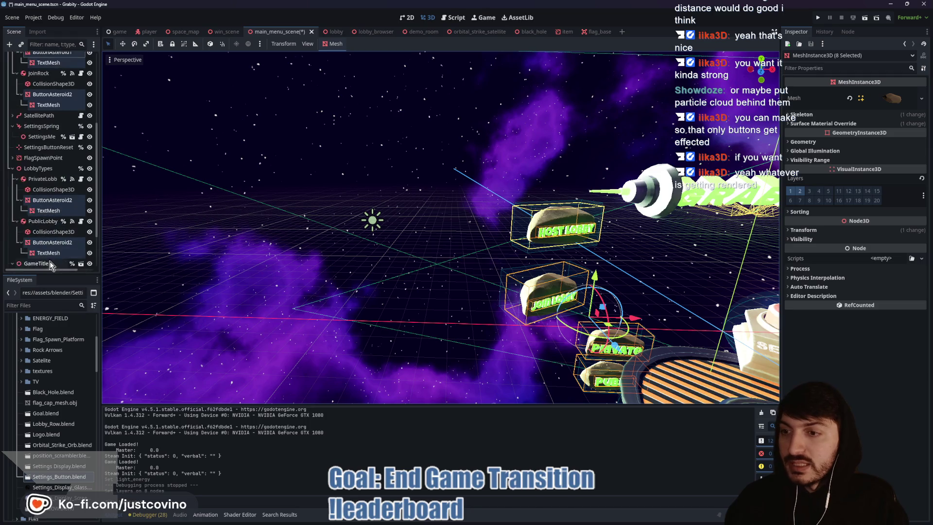
double_click(51, 261)
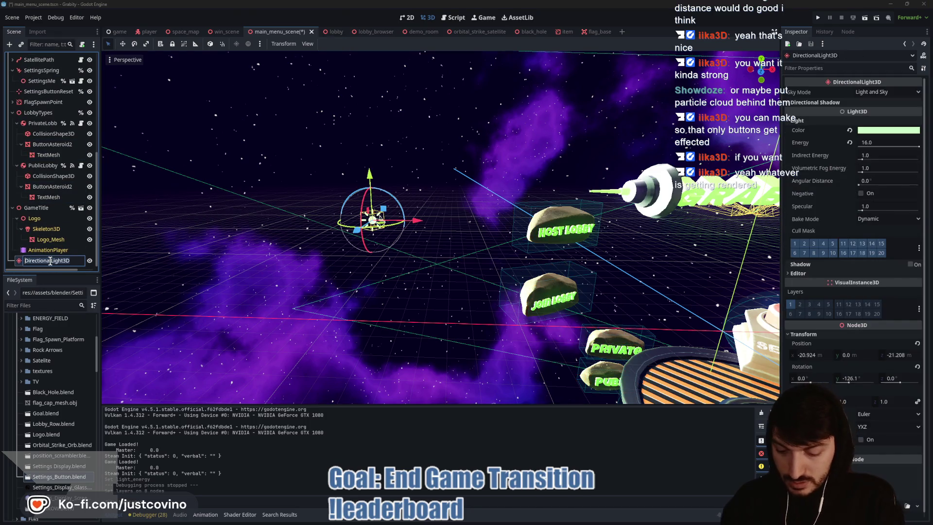
Step: Rename the light to Backlight, exclude layer 1 from its cull mask, save, and run the game
type("ht")
key("Return")
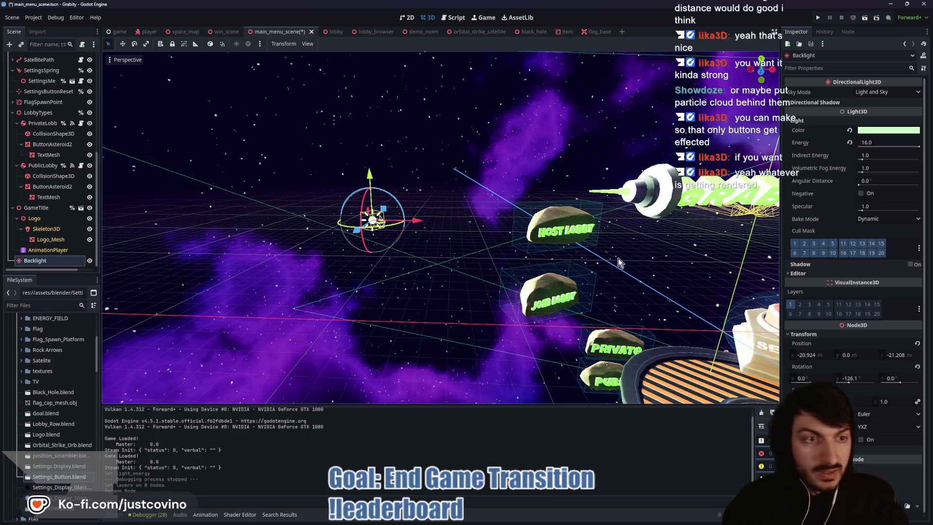
left_click(799, 304)
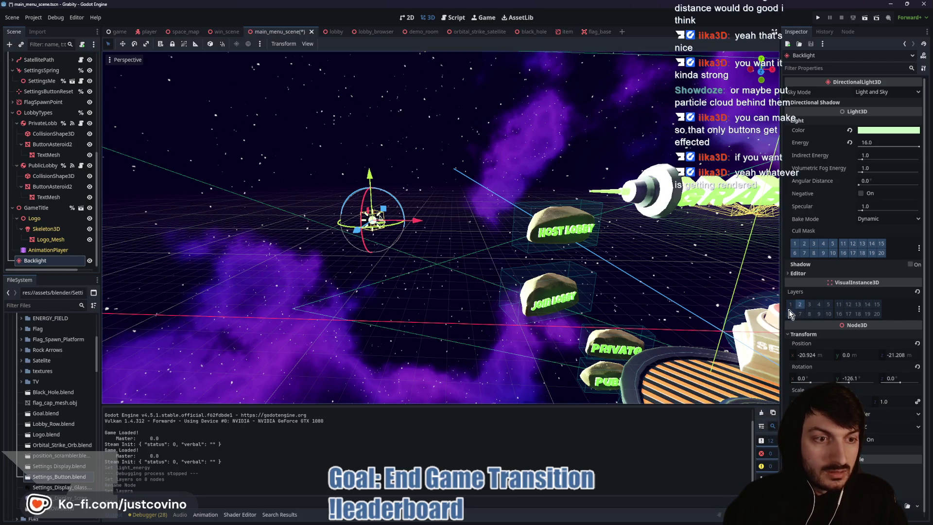
left_click(792, 306)
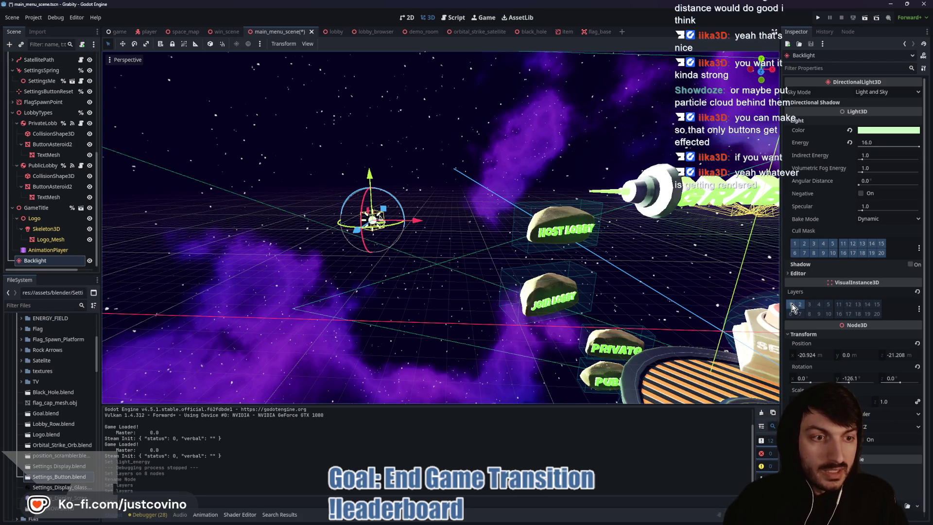
left_click(795, 244)
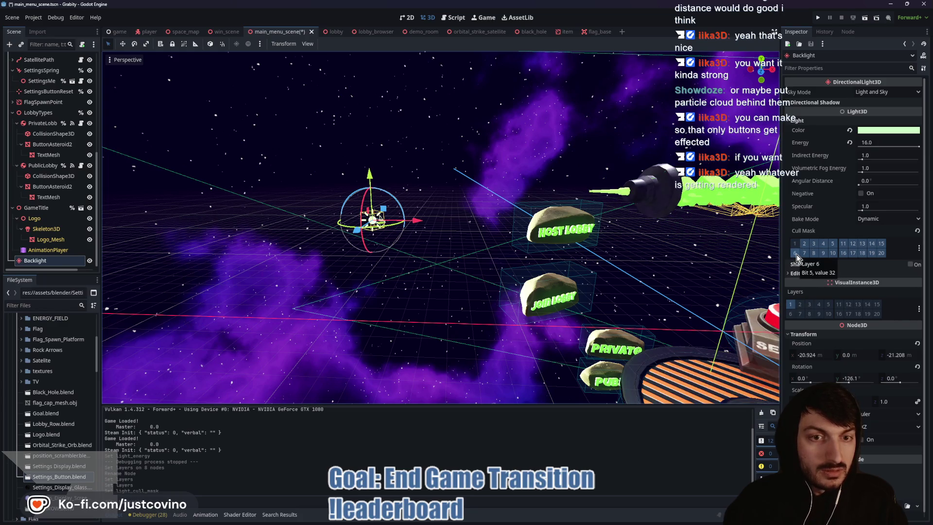
key("ctrl+s")
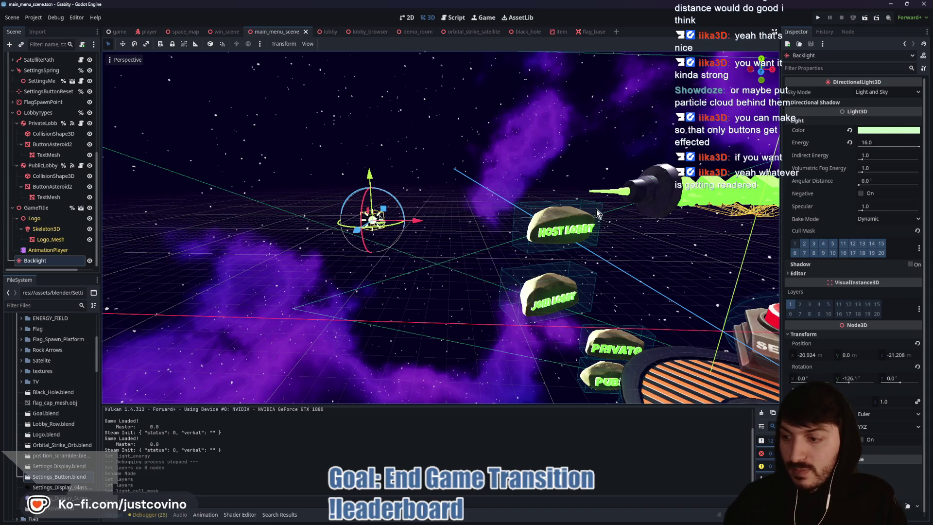
left_click(818, 18)
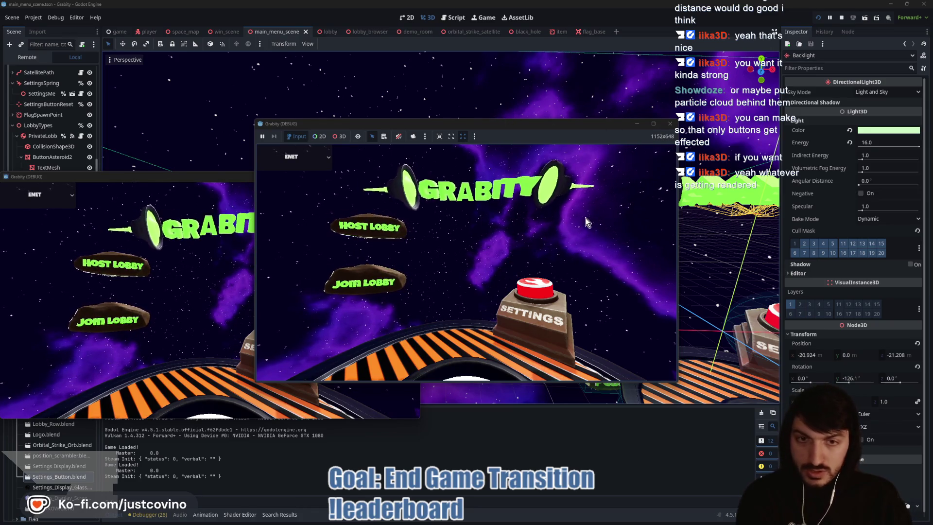
Step: Raise the Backlight's indirect energy, set its energy to 30, adjust angular distance, and run the game
left_click_drag(864, 157, 879, 159)
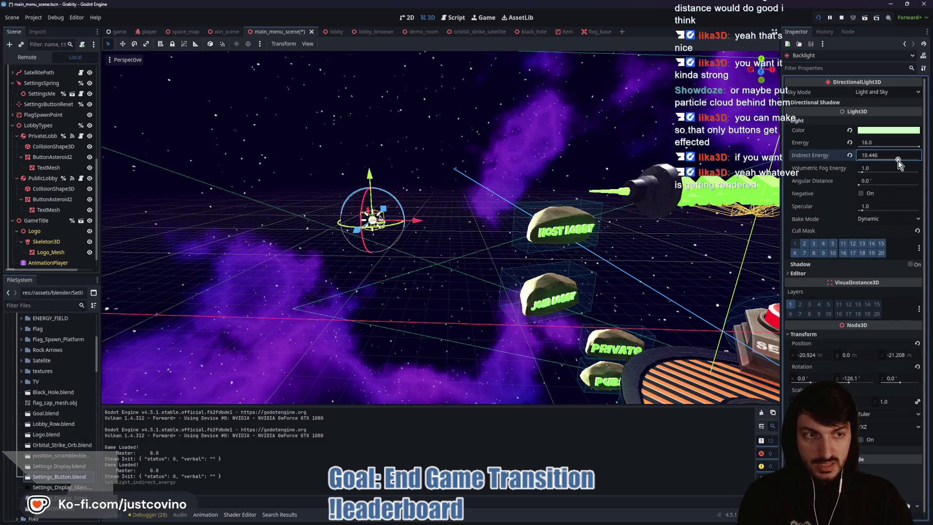
left_click(875, 142)
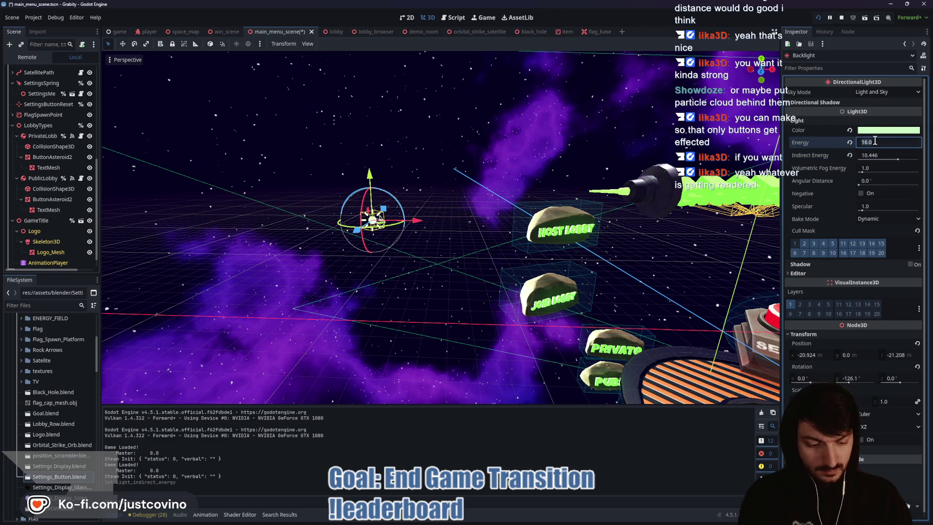
key("Return")
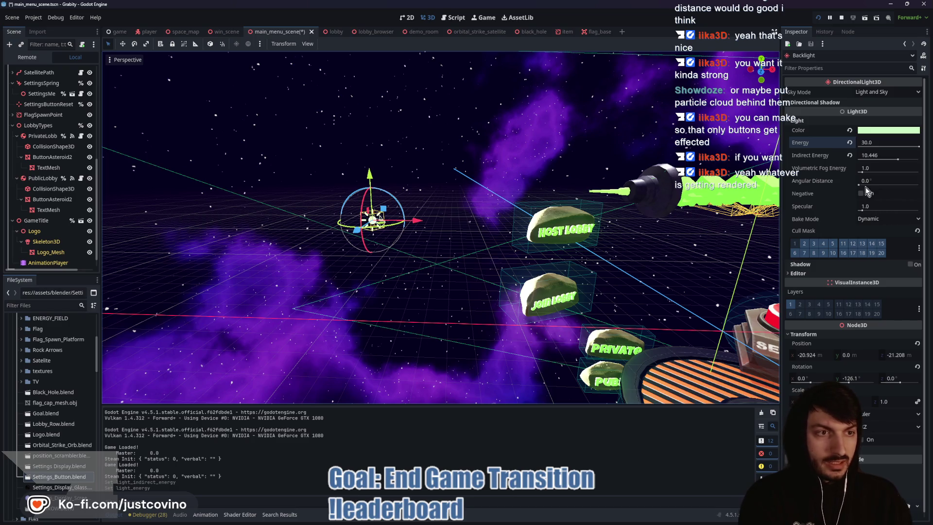
left_click_drag(861, 186, 926, 188)
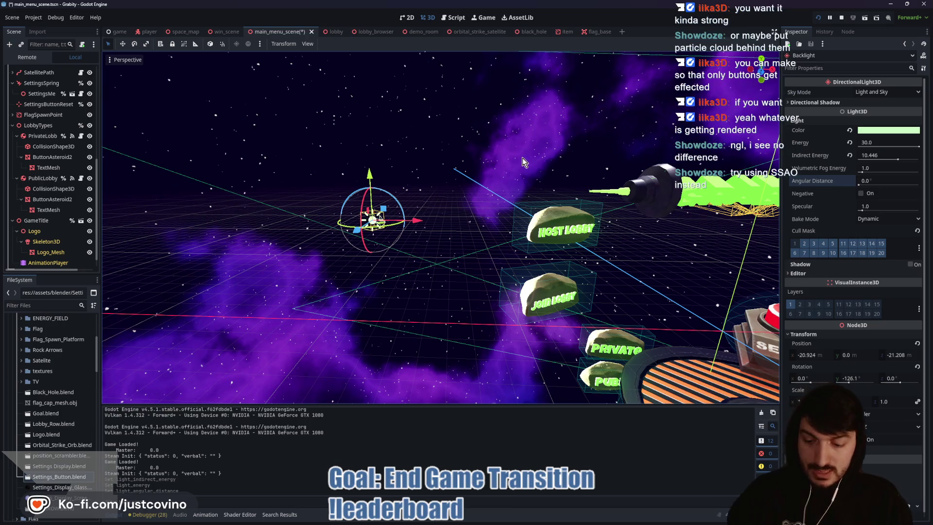
key("F5")
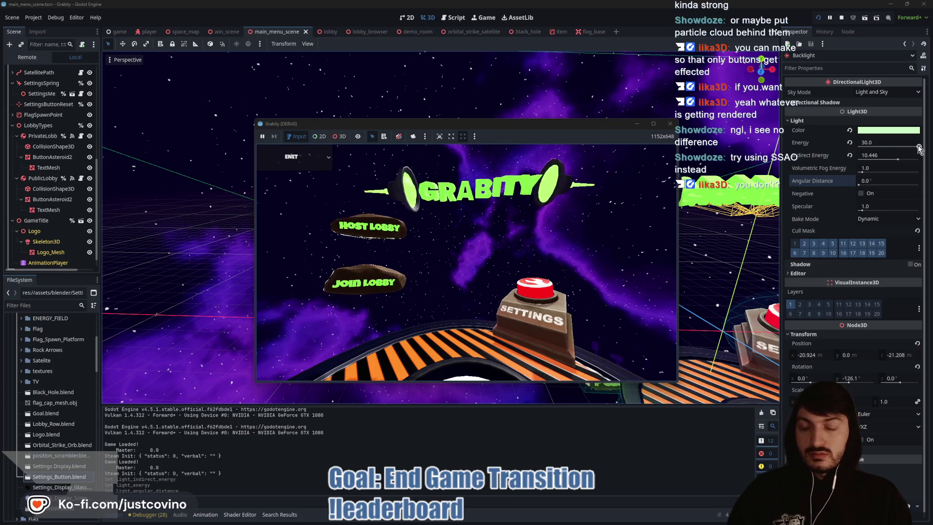
Step: Retune the Backlight energy to 60, save, and check it in the running game
left_click_drag(918, 149, 767, 153)
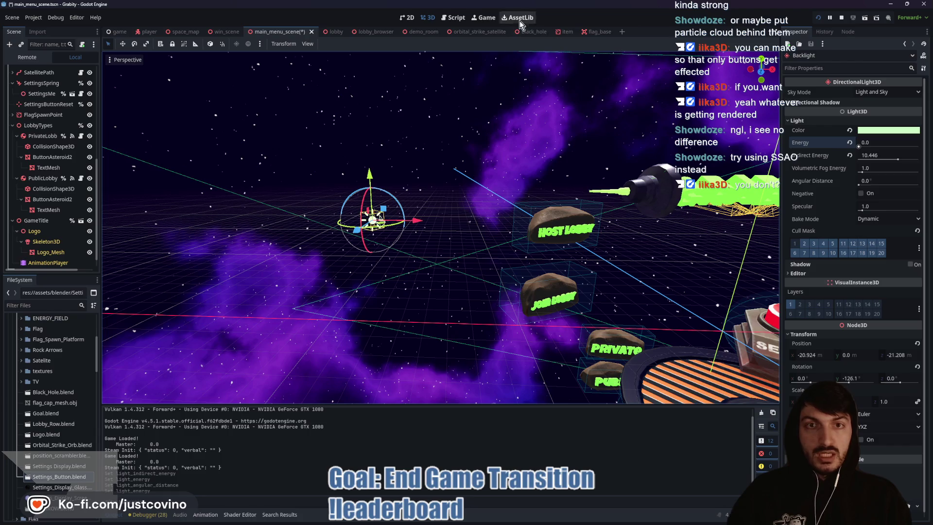
left_click(486, 17)
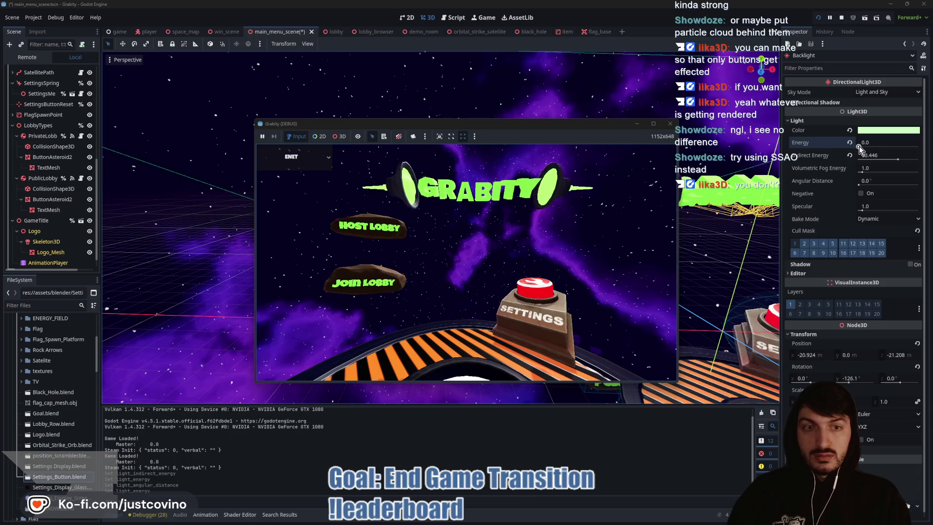
left_click_drag(859, 146, 932, 152)
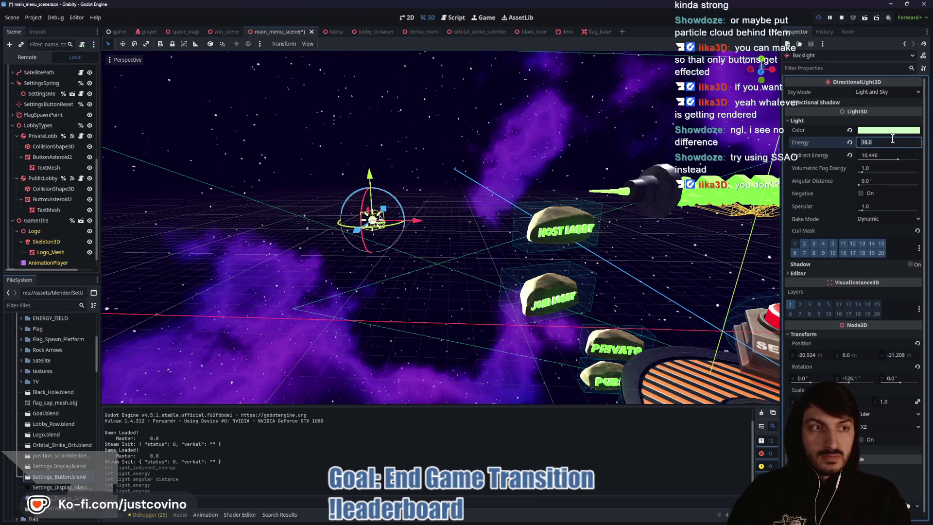
key("Return")
key("ctrl+s")
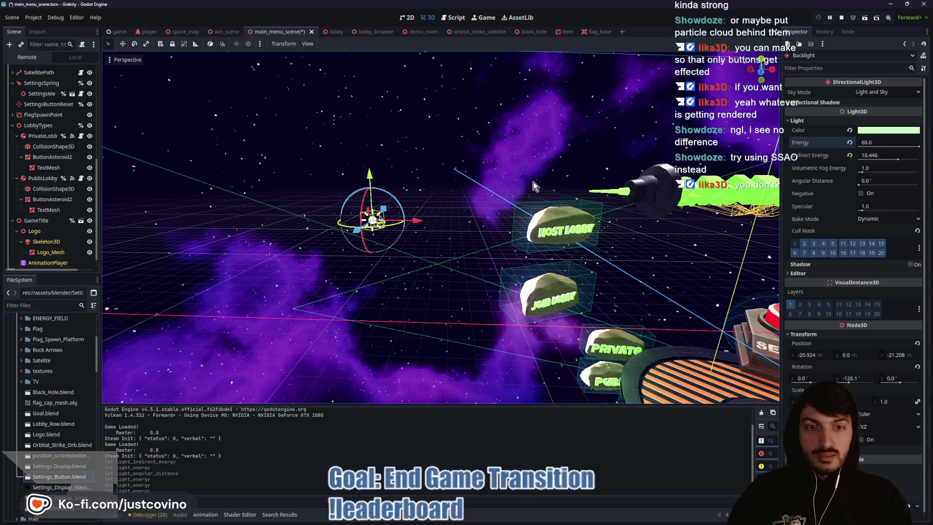
left_click(484, 18)
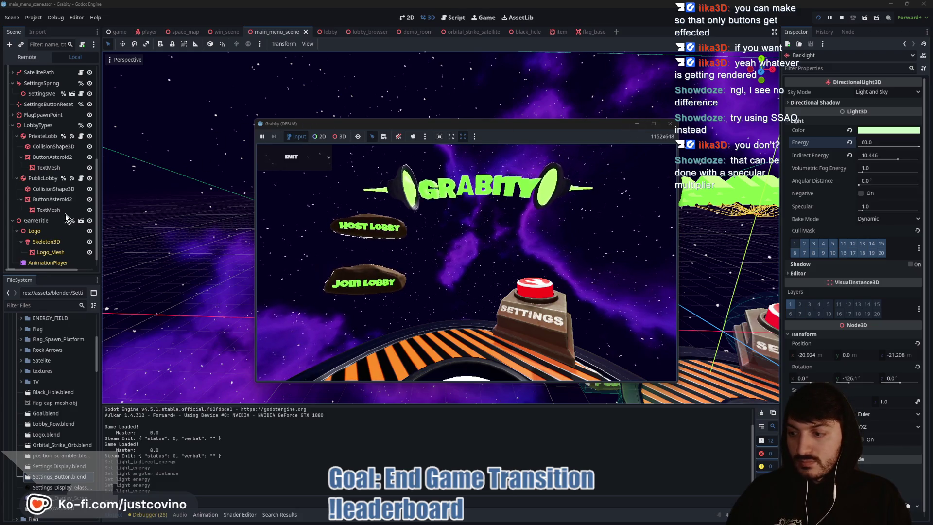
scroll(65, 216, "down", 1)
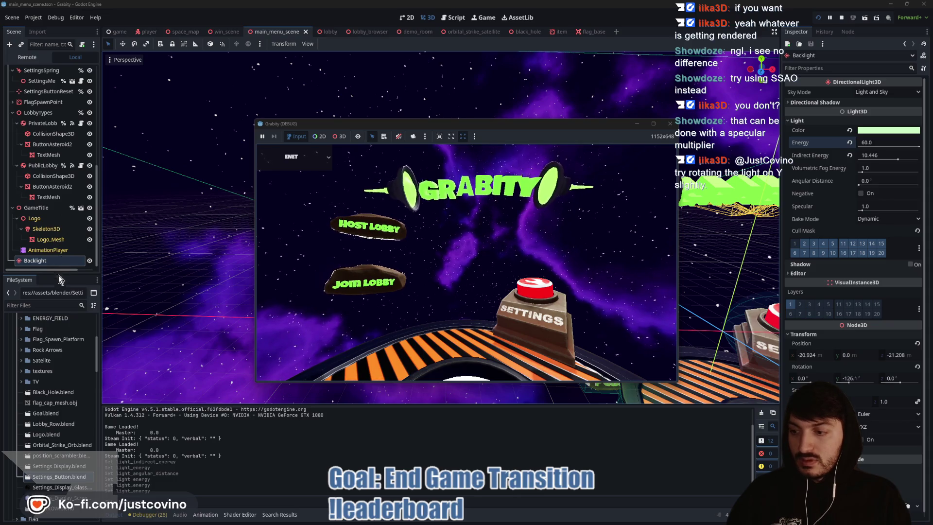
left_click(36, 261)
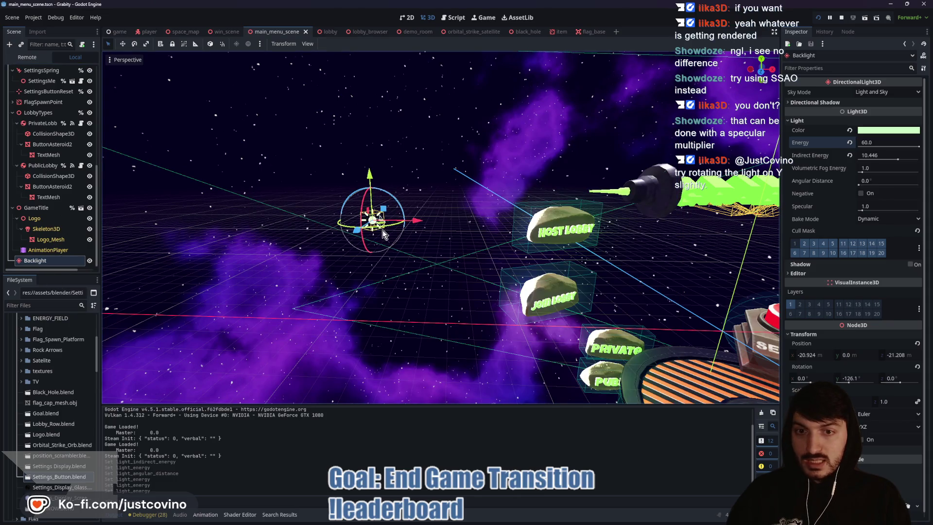
Step: Tilt the Backlight with the rotation gizmo, save, and preview it in a test run
left_click_drag(385, 231, 378, 203)
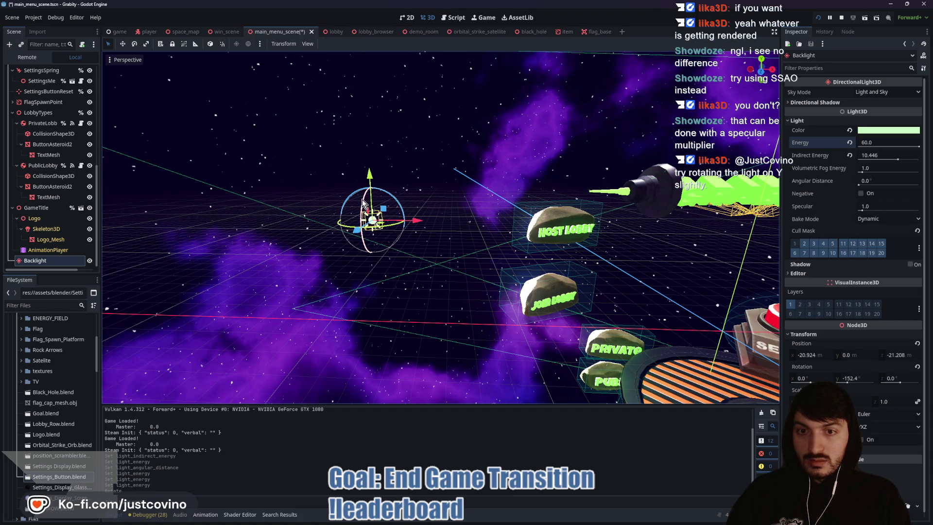
left_click_drag(369, 203, 383, 211)
key("ctrl+s")
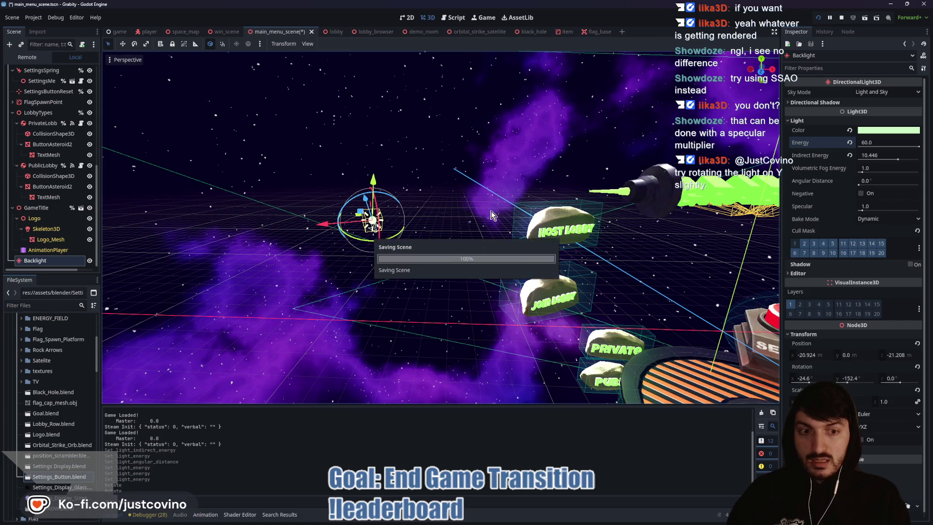
key("F5")
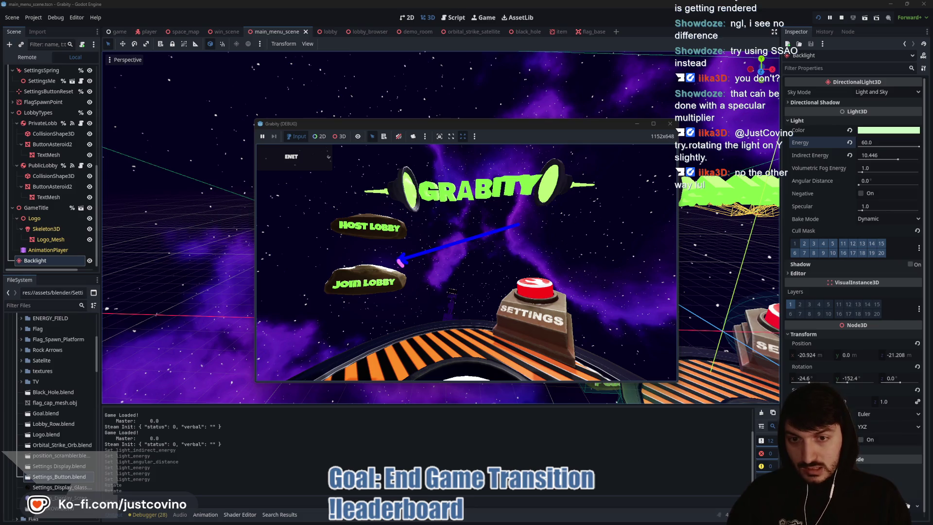
left_click_drag(323, 254, 422, 303)
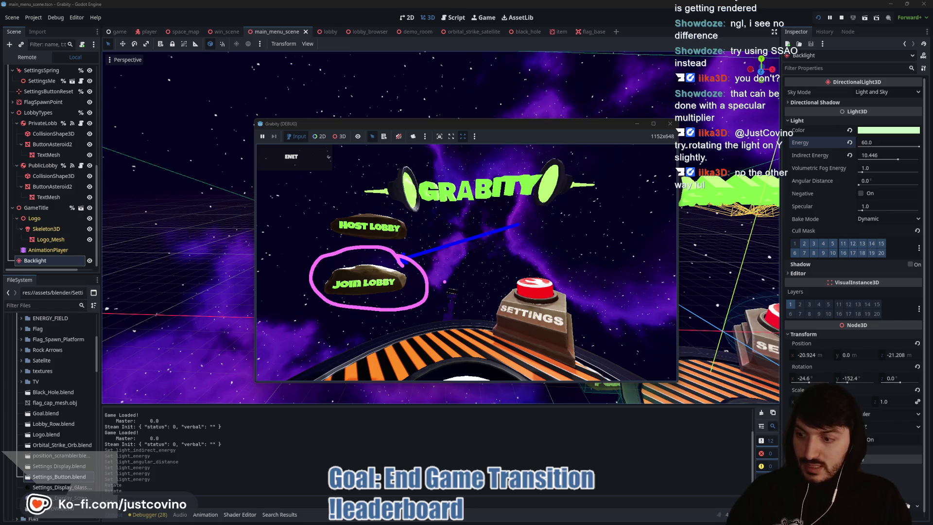
key("Escape")
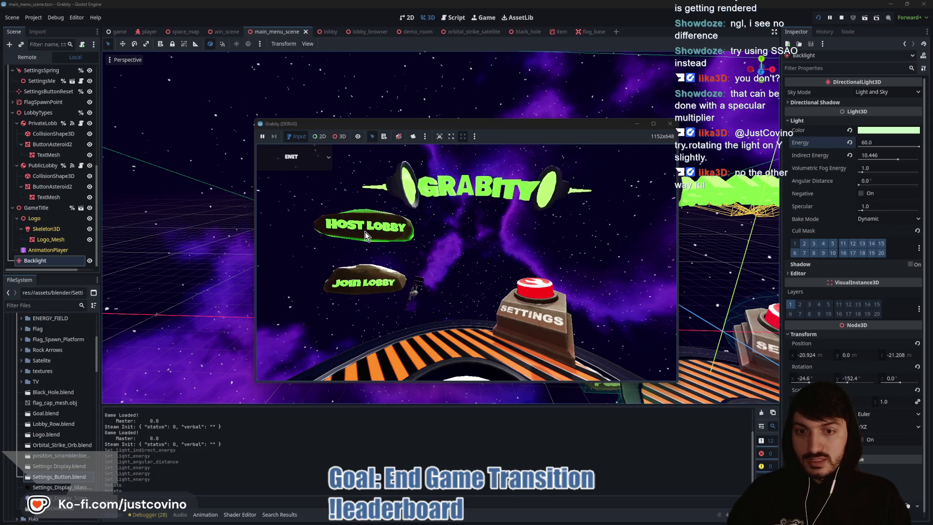
Step: Stop the game and reset the Backlight's rotation to 0, 0, 0
left_click(842, 15)
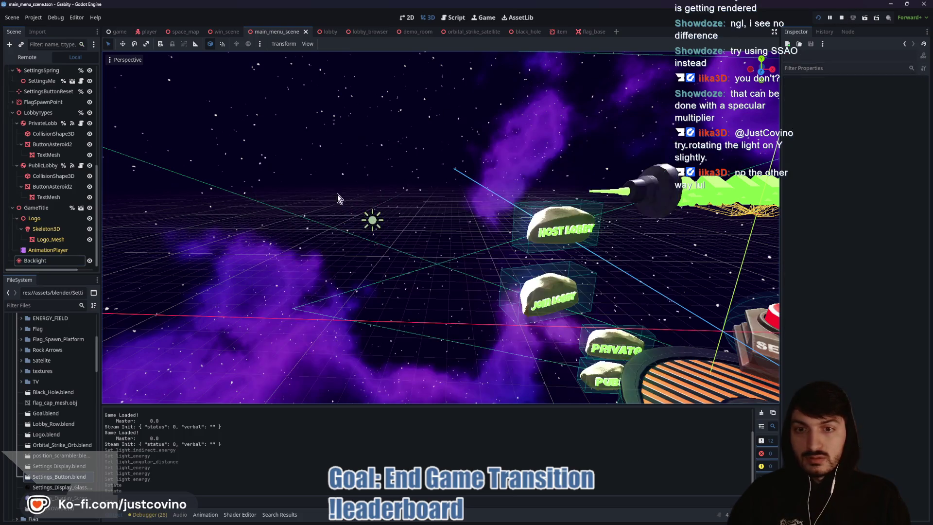
left_click(58, 262)
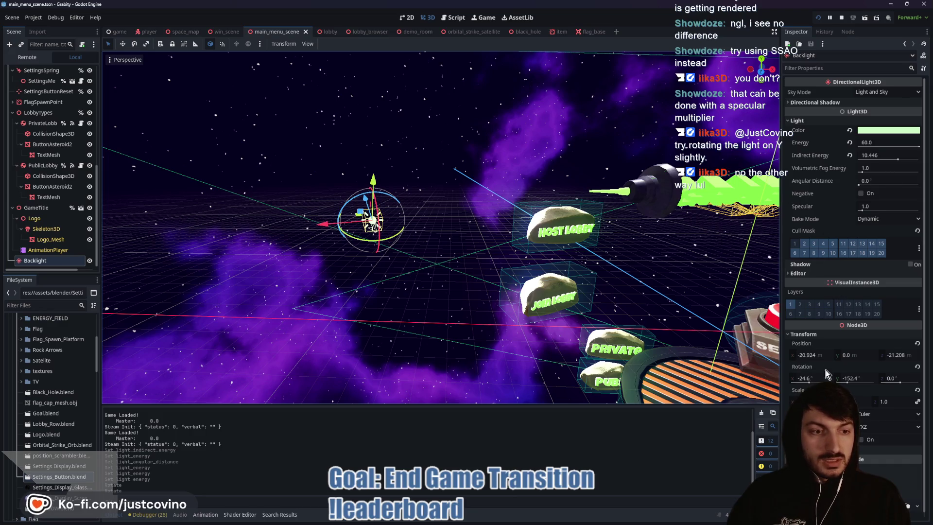
left_click(916, 368)
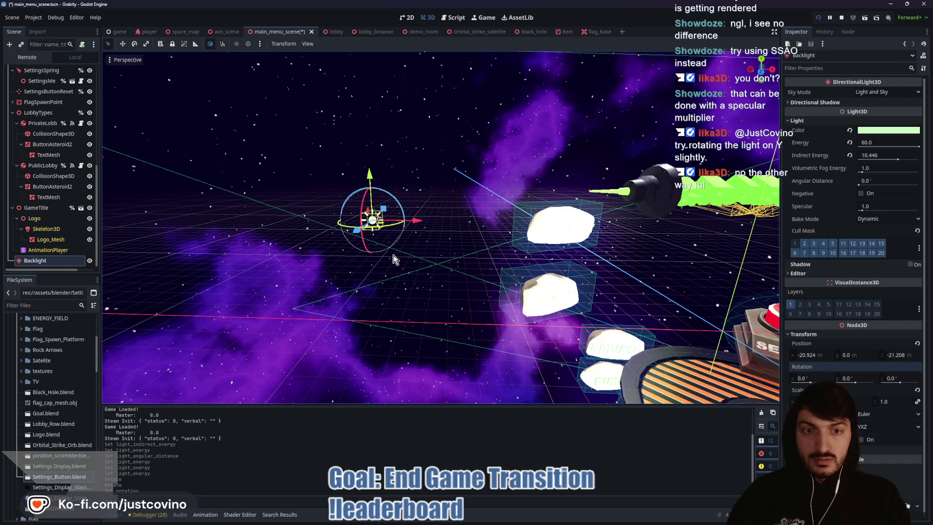
Step: Rotate the Backlight's Y angle toward about -173°, save, and test-run the lighting
mouse_move(386, 226)
left_mouse_down()
mouse_move(418, 220)
mouse_move(420, 193)
mouse_move(337, 185)
left_mouse_up()
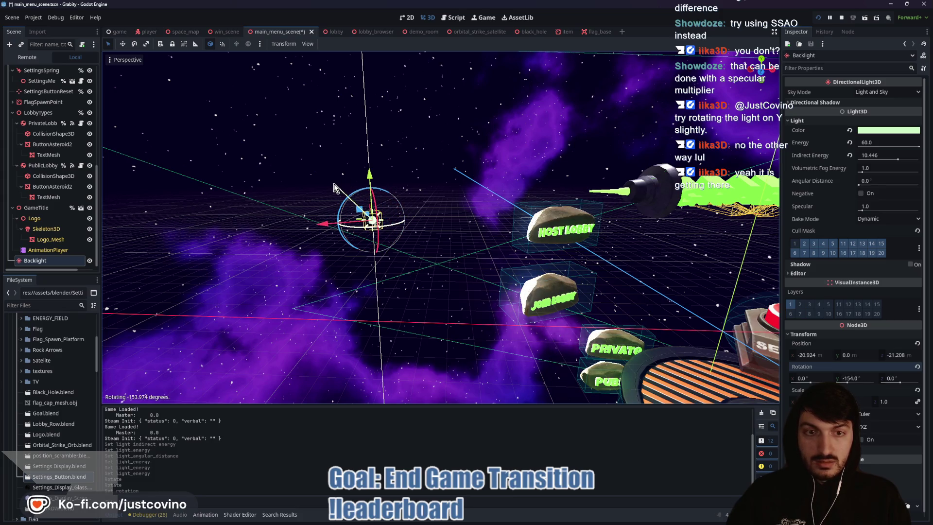
left_click_drag(335, 187, 383, 211)
key("ctrl+s")
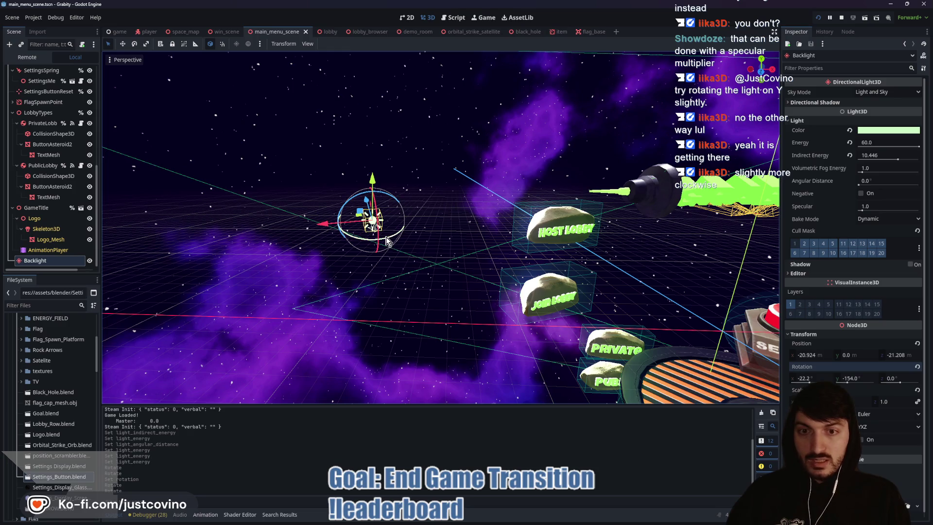
left_click_drag(388, 241, 381, 238)
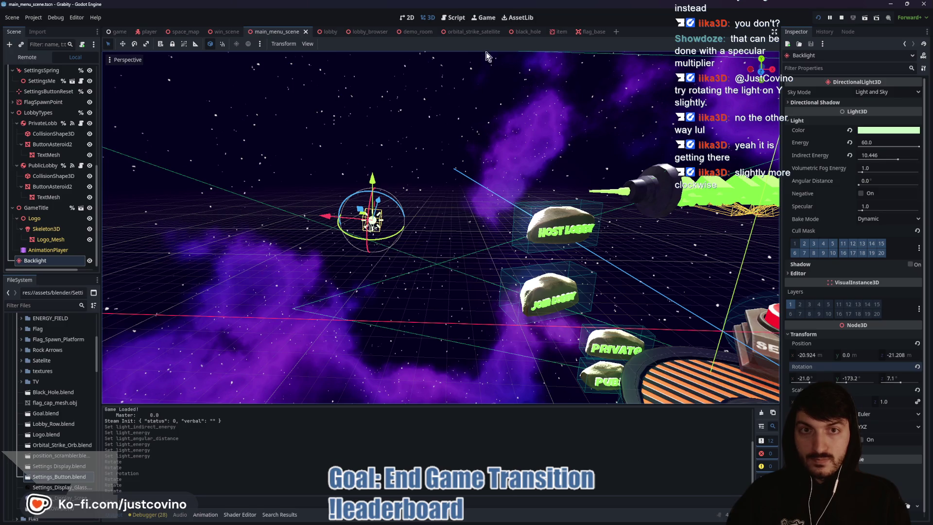
left_click(485, 18)
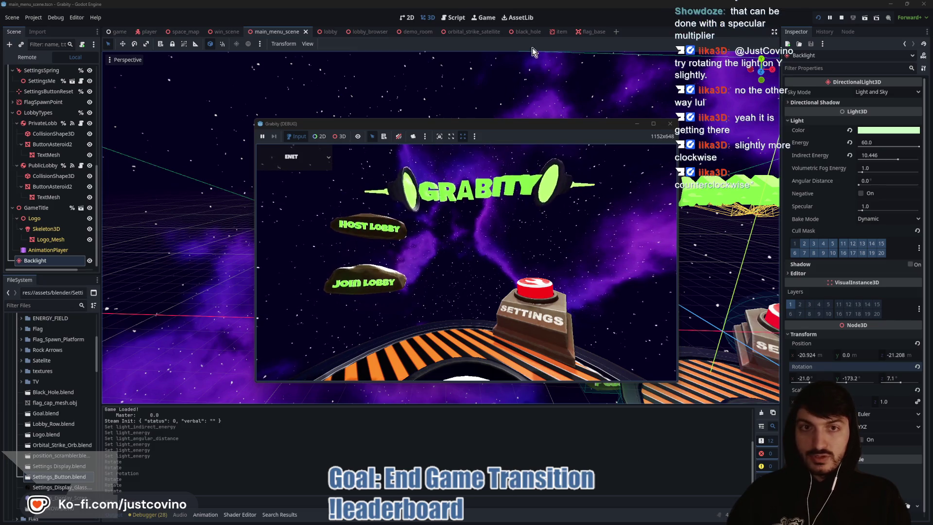
key("F8")
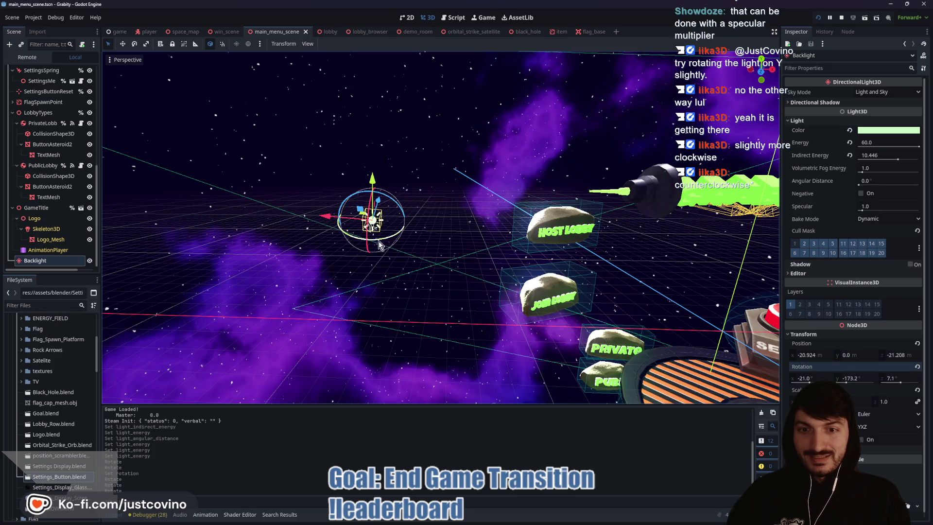
Step: Angle the Backlight to about -17.5°, -114.8°, -13.8° and preview it in a shrunken game window
left_click_drag(379, 243, 411, 233)
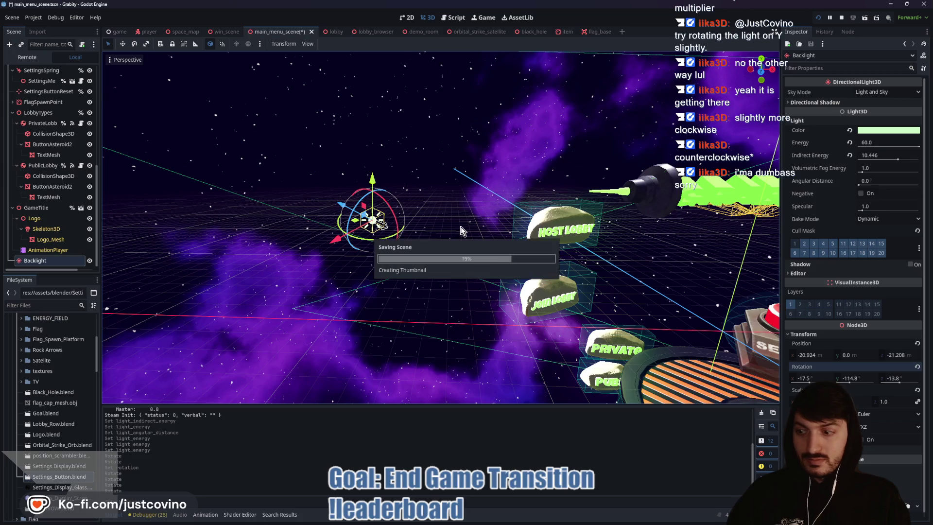
key("F5")
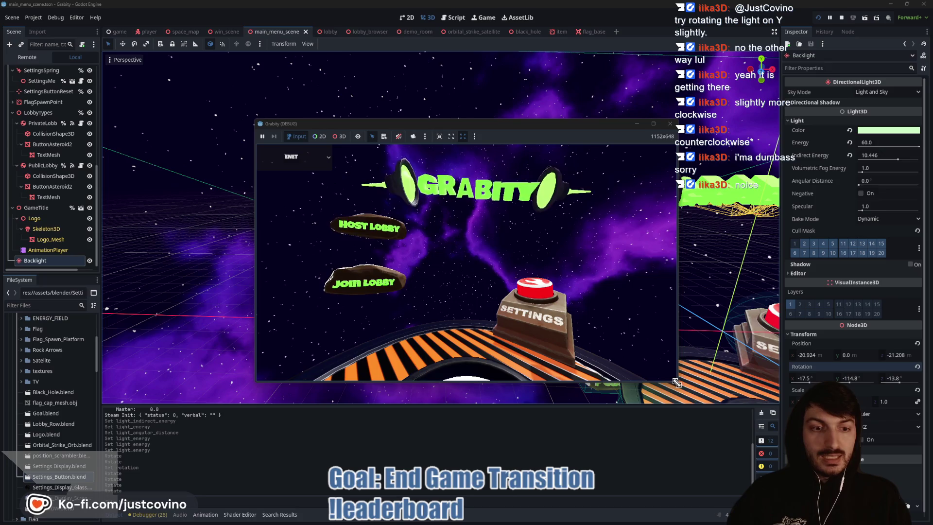
mouse_move(677, 381)
left_mouse_down()
mouse_move(349, 249)
mouse_move(333, 173)
mouse_move(350, 237)
left_mouse_up()
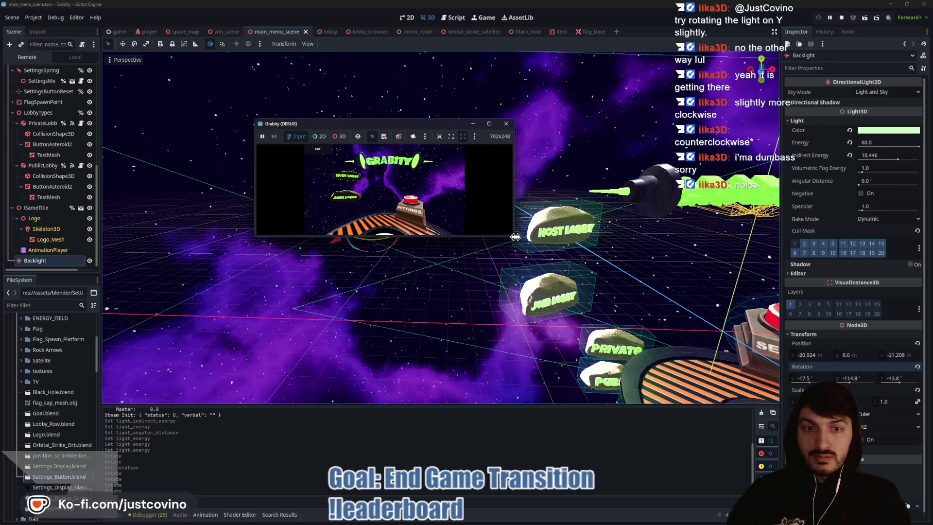
mouse_move(387, 125)
left_mouse_down()
mouse_move(552, 130)
mouse_move(354, 146)
mouse_move(278, 76)
left_mouse_up()
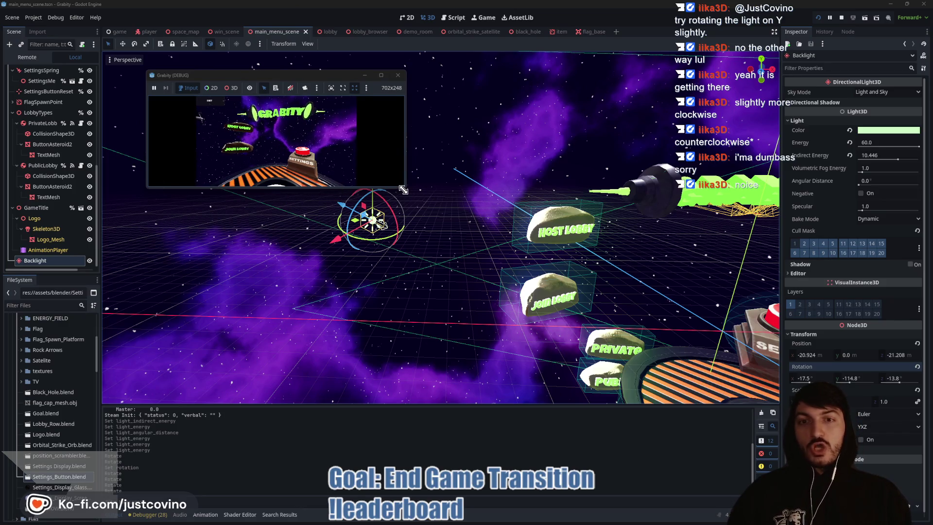
key("F8")
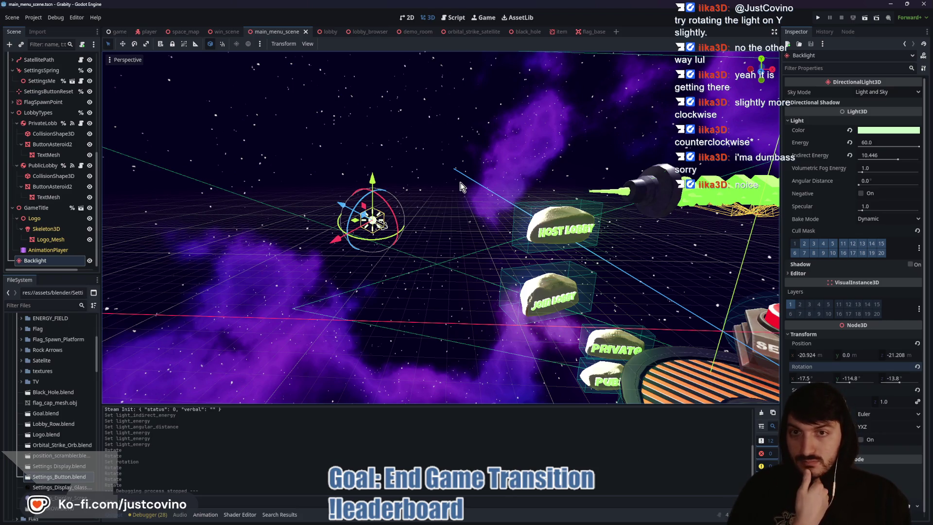
left_click(486, 18)
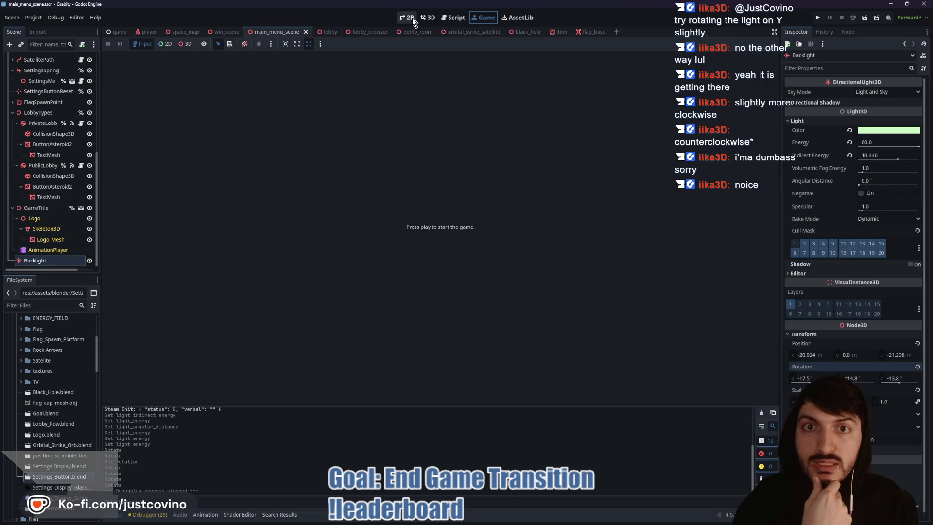
Step: Shift the Backlight's Light Color to a more saturated green (aff7a0) and relaunch the game
left_click(428, 18)
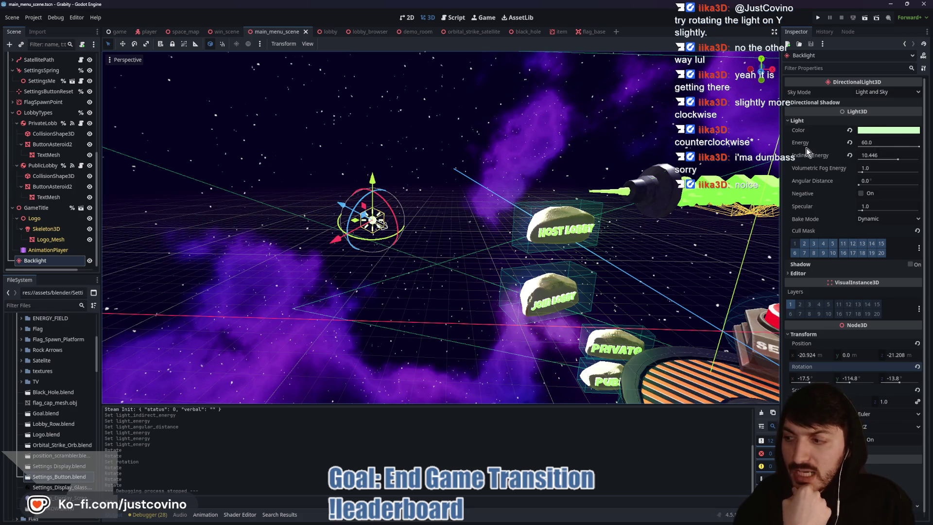
left_click(888, 130)
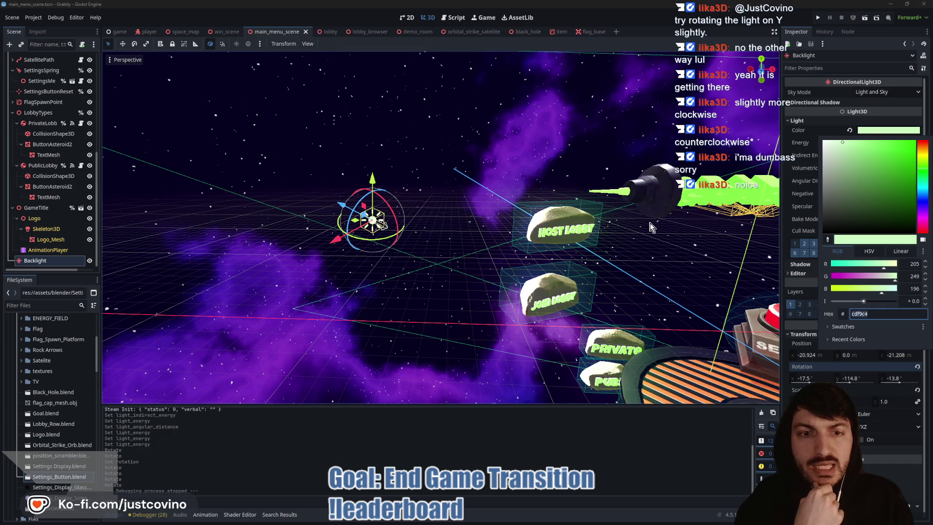
left_click_drag(649, 229, 637, 233)
left_click(886, 132)
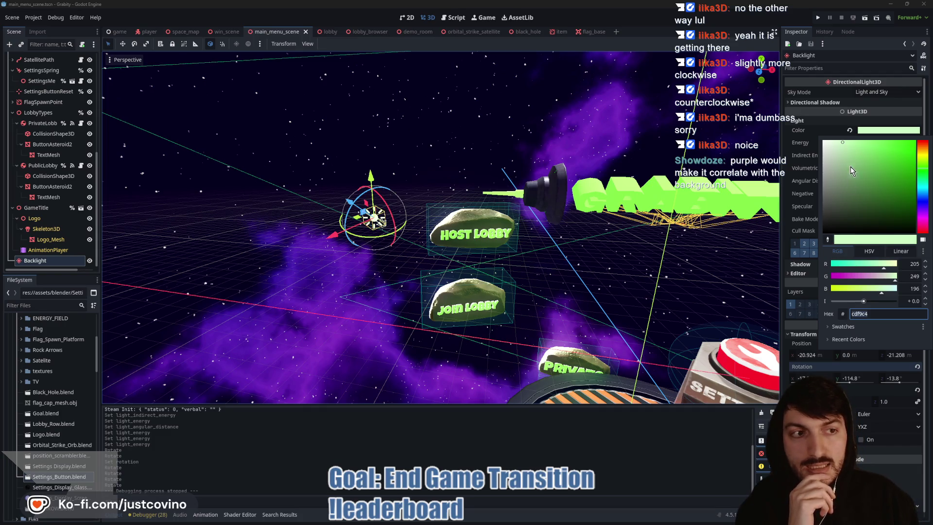
left_click_drag(842, 144, 858, 146)
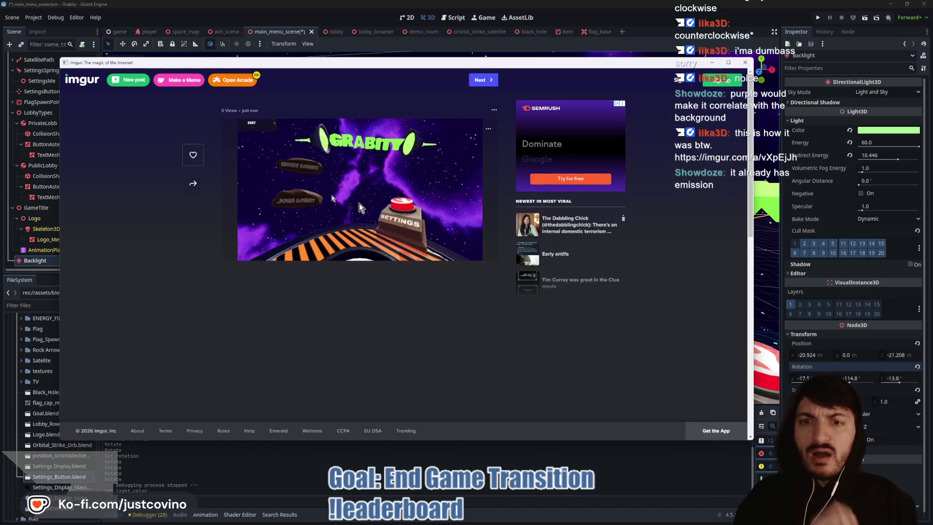
key("ctrl+w")
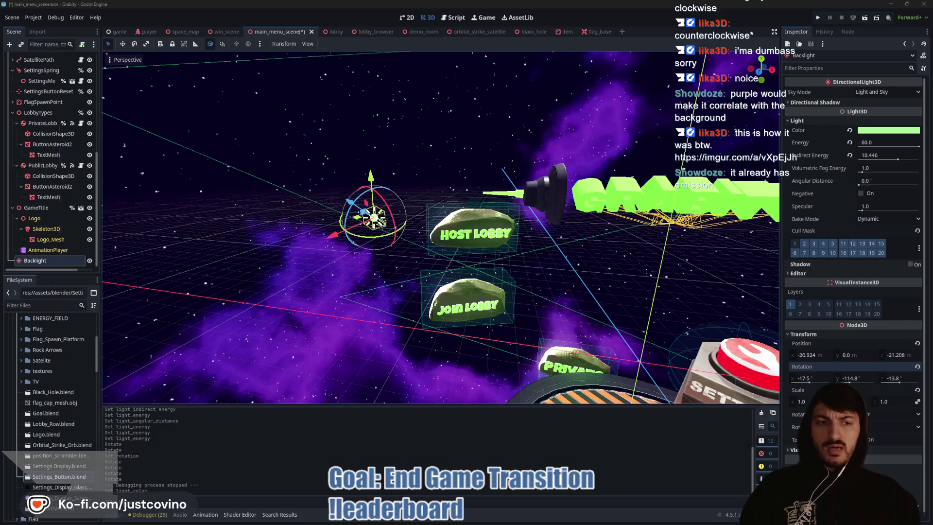
key("F5")
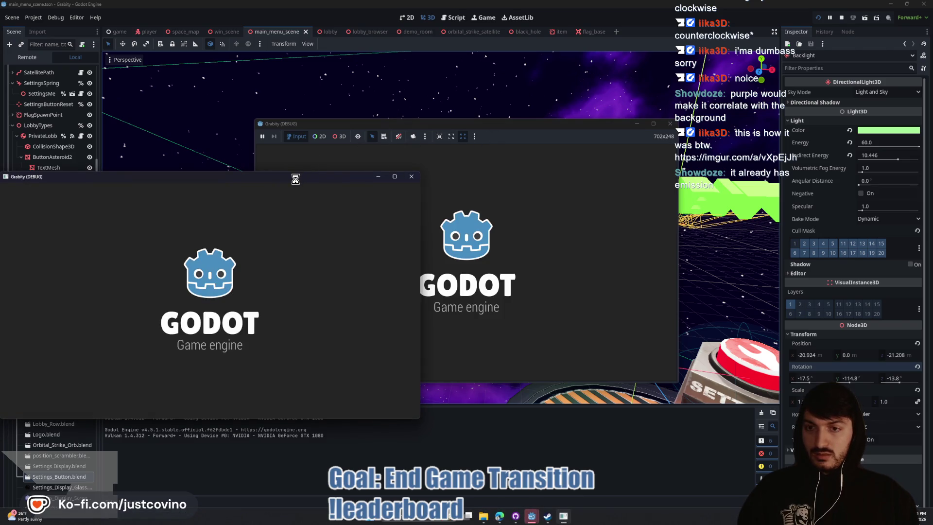
Step: Position the running game window beside the reference screenshot to compare the lighting
left_click_drag(296, 180, 571, 86)
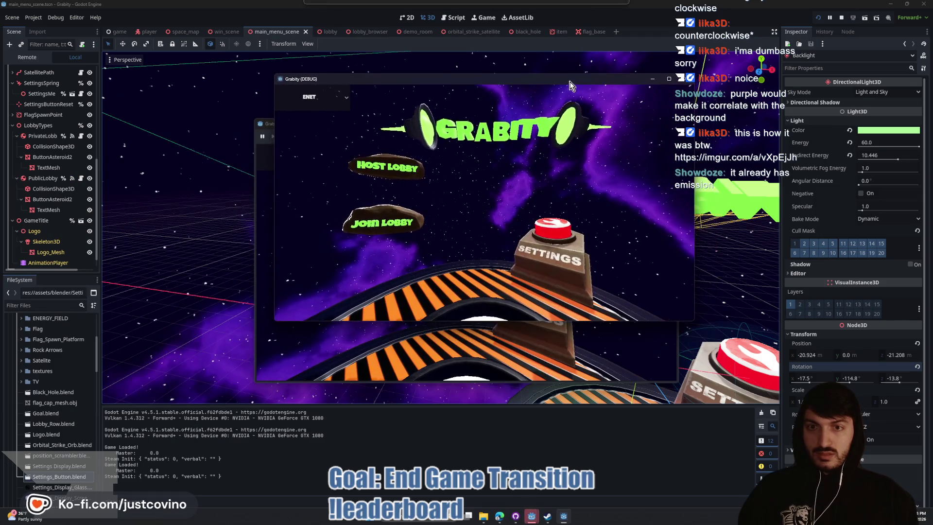
key("alt+Tab")
mouse_move(478, 63)
left_mouse_down()
mouse_move(626, 131)
mouse_move(632, 238)
mouse_move(556, 256)
mouse_move(560, 263)
left_mouse_up()
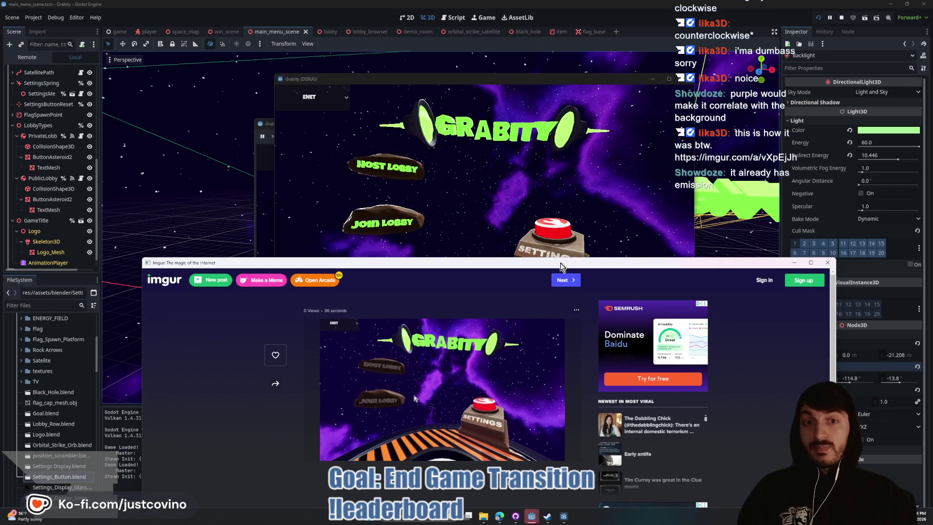
mouse_move(555, 261)
left_mouse_down()
mouse_move(556, 344)
mouse_move(549, 280)
mouse_move(410, 154)
mouse_move(438, 129)
mouse_move(450, 102)
mouse_move(514, 81)
mouse_move(665, 129)
mouse_move(657, 130)
left_mouse_up()
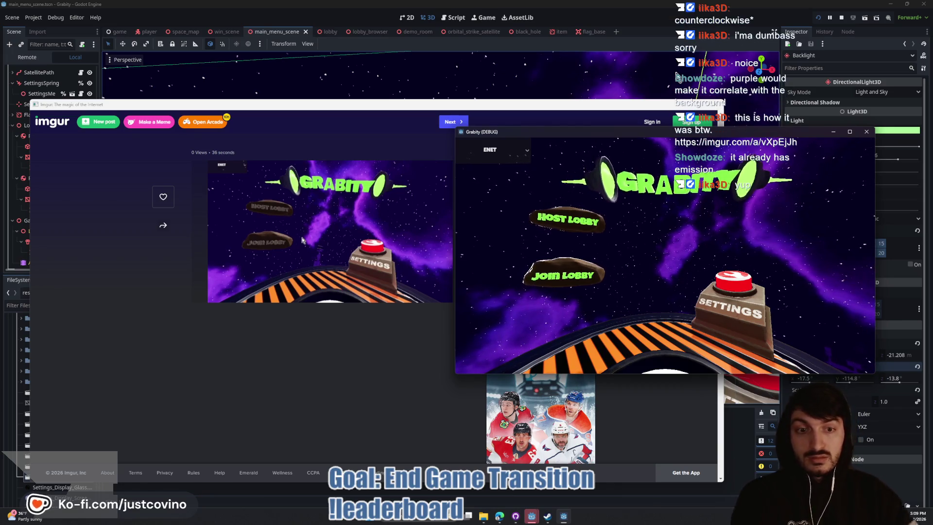
Step: Stop the test run and save the main menu scene
left_click(841, 18)
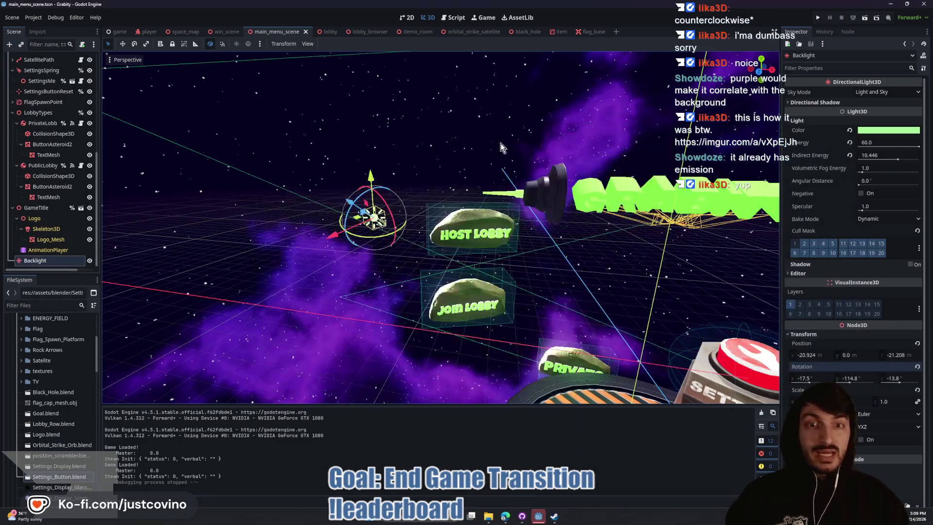
scroll(499, 144, "down", 2)
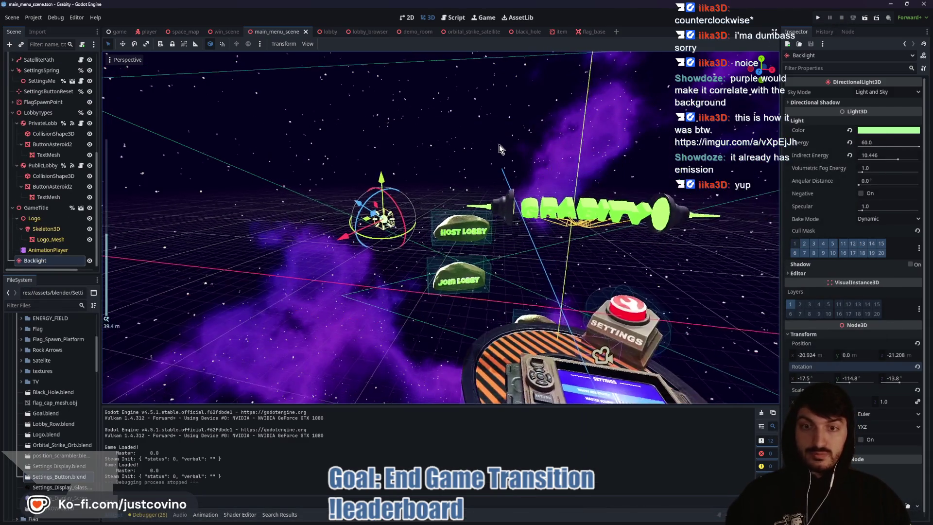
mouse_move(571, 147)
left_mouse_down()
mouse_move(496, 148)
mouse_move(555, 139)
left_mouse_up()
key("ctrl+s")
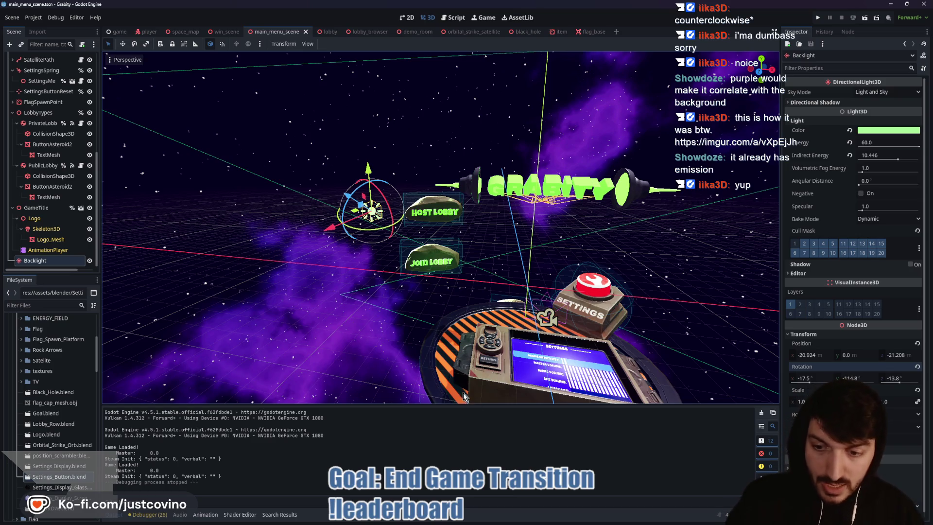
Step: Commit the eight changed files as 'backlight added' to MultiplayerRework and close GitHub Desktop
left_click(532, 520)
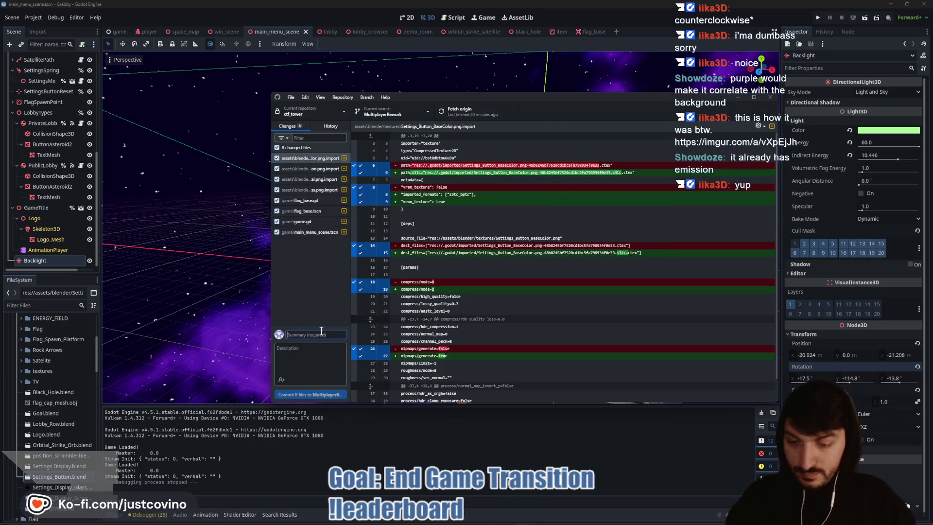
type("backlight added")
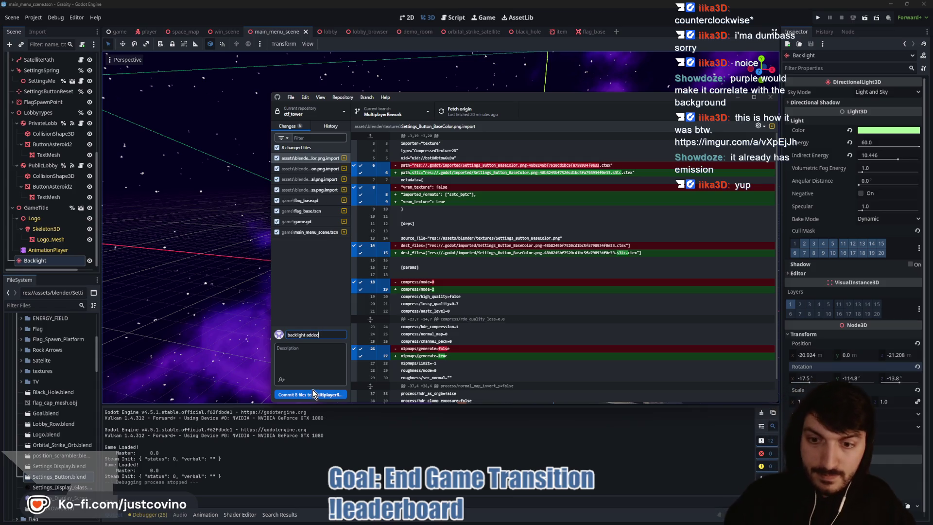
left_click(313, 393)
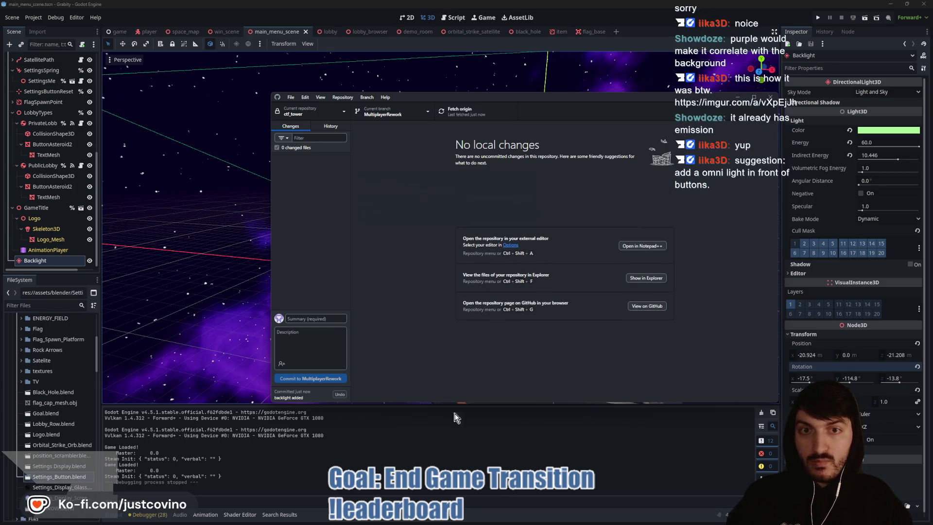
left_click(402, 468)
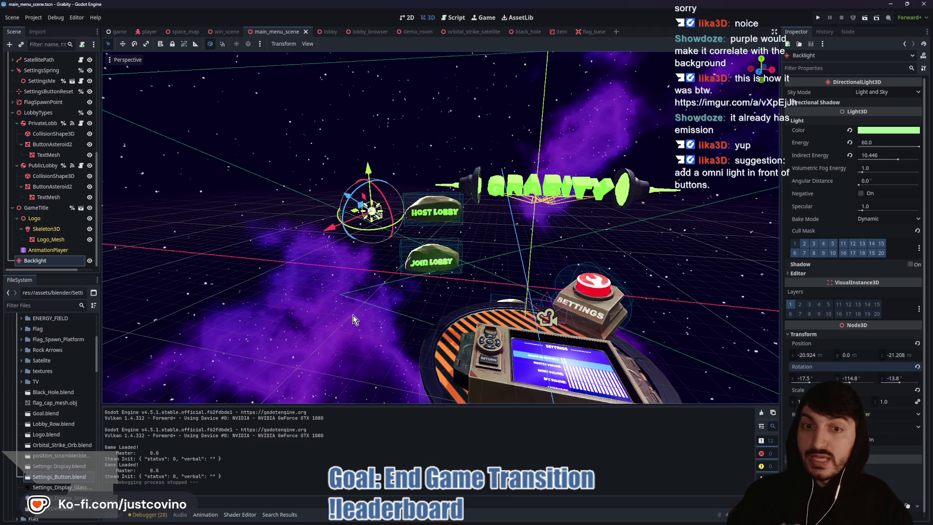
scroll(34, 61, "up", 10)
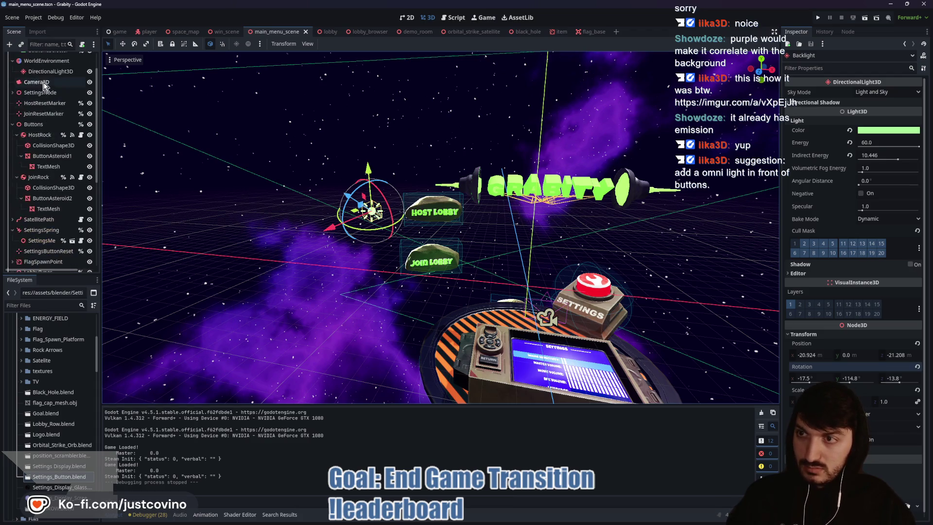
Step: Add an OmniLight3D node under the MainMenuScene root
left_click(39, 58)
scroll(311, 282, "up", 3)
scroll(311, 282, "down", 4)
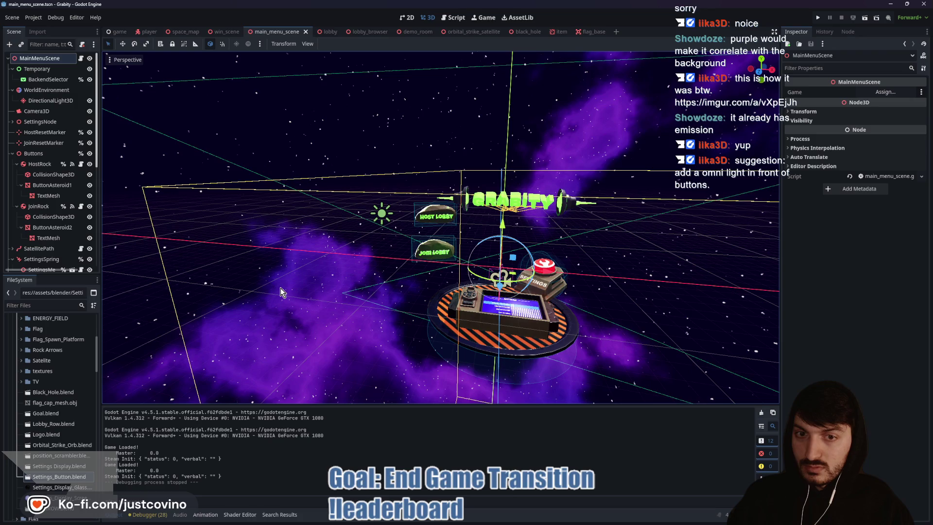
key("ctrl+a")
type("direc")
key("ctrl+a")
type("omni")
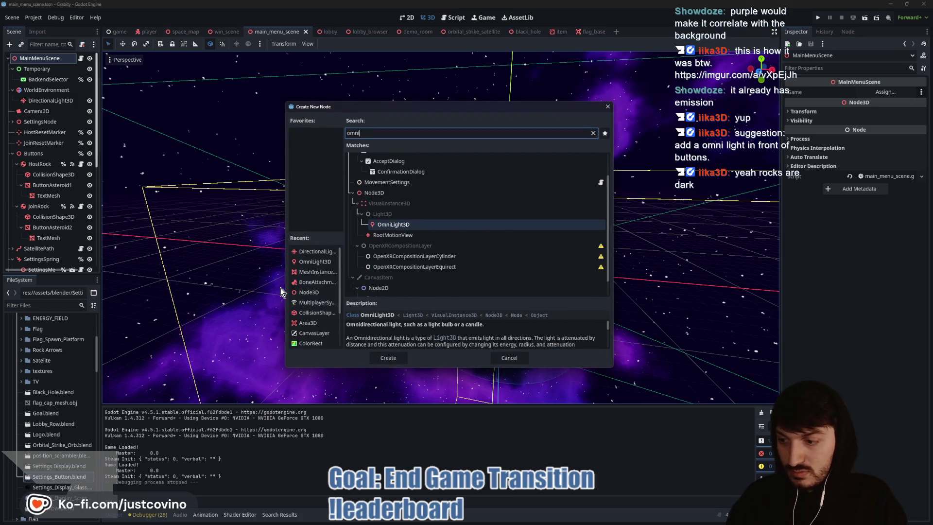
key("Return")
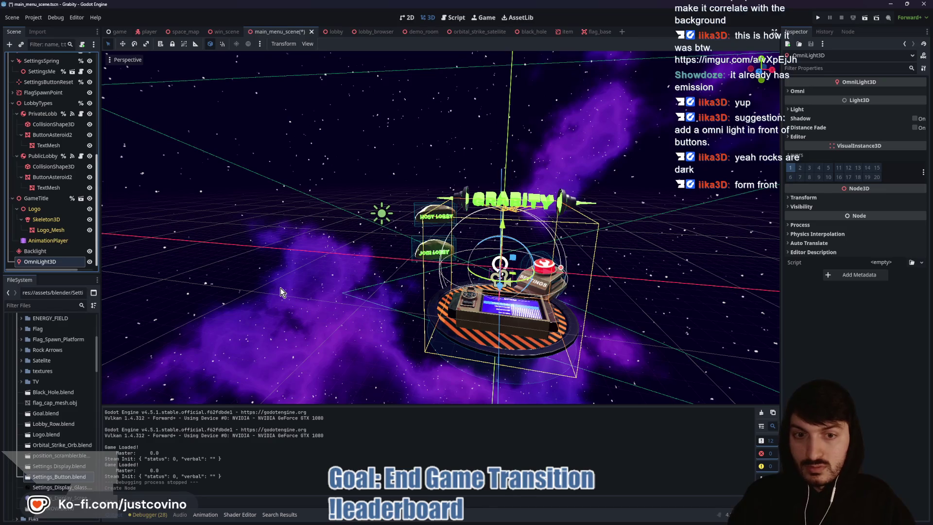
Step: Enlarge the omni light's radius to about 8.81 and put it on visual layer 2
mouse_move(563, 270)
left_mouse_down()
mouse_move(631, 273)
mouse_move(581, 276)
mouse_move(606, 281)
left_mouse_up()
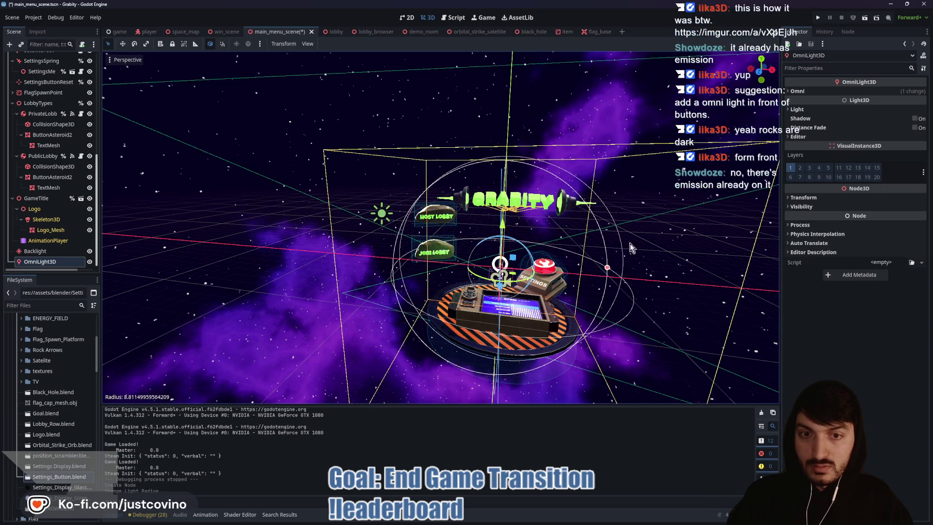
left_click(799, 168)
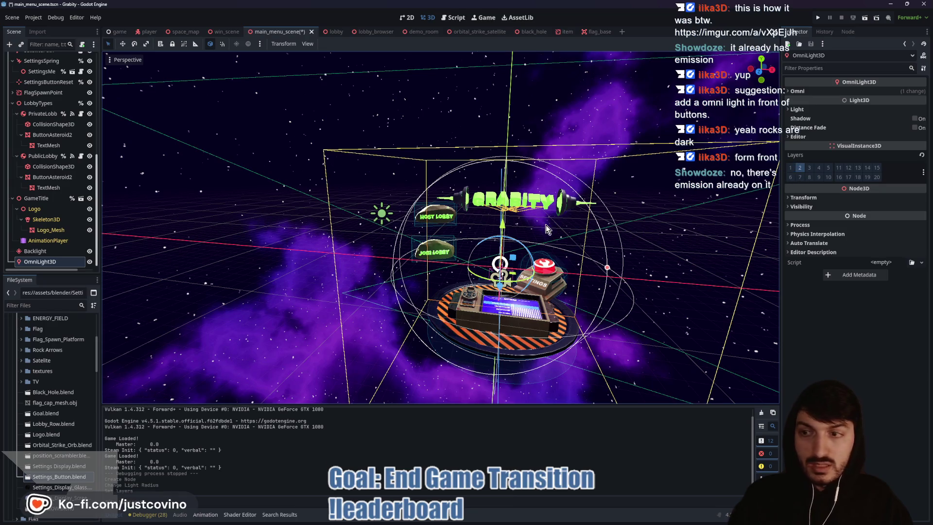
mouse_move(621, 237)
left_mouse_down()
mouse_move(654, 245)
mouse_move(599, 247)
mouse_move(645, 243)
left_mouse_up()
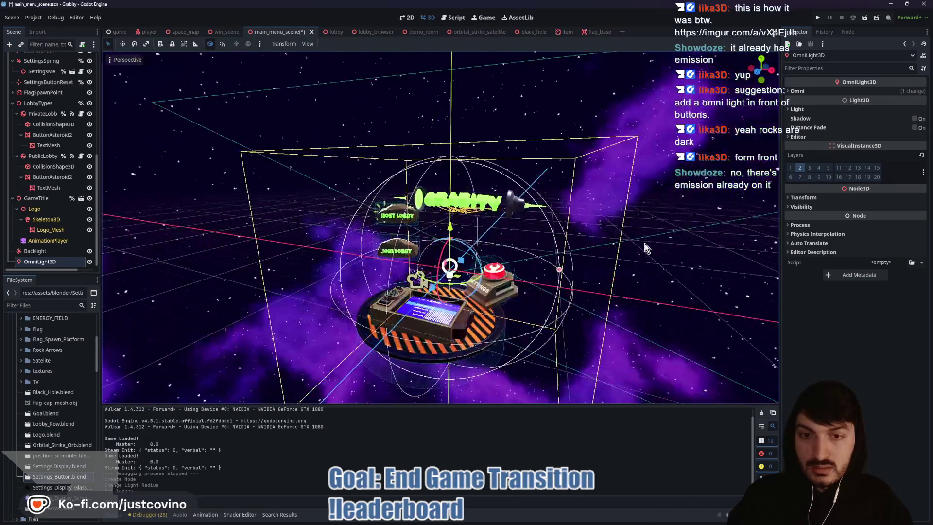
left_click_drag(559, 269, 565, 269)
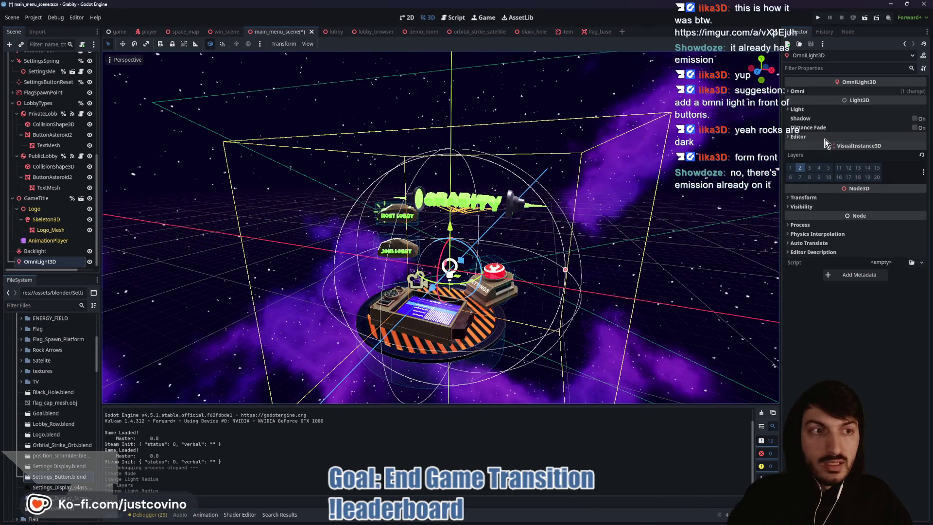
left_click(810, 112)
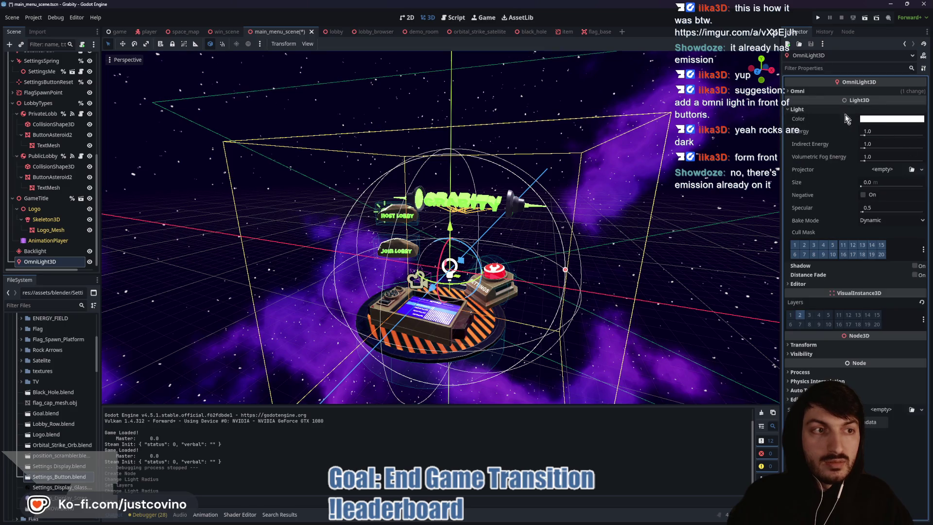
Step: Look up the Backlight's pale green hex colour, aaf79a, without changing it
left_click(35, 251)
left_click(870, 131)
left_click(881, 313)
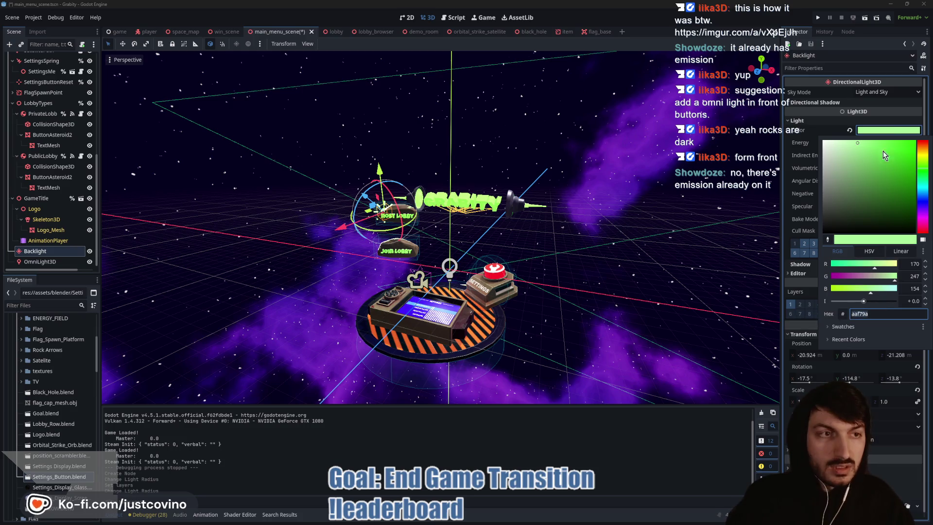
left_click(193, 260)
Step: Give the OmniLight3D colour aaf79a and energy 4.163, save the scene and run the project
left_click(54, 263)
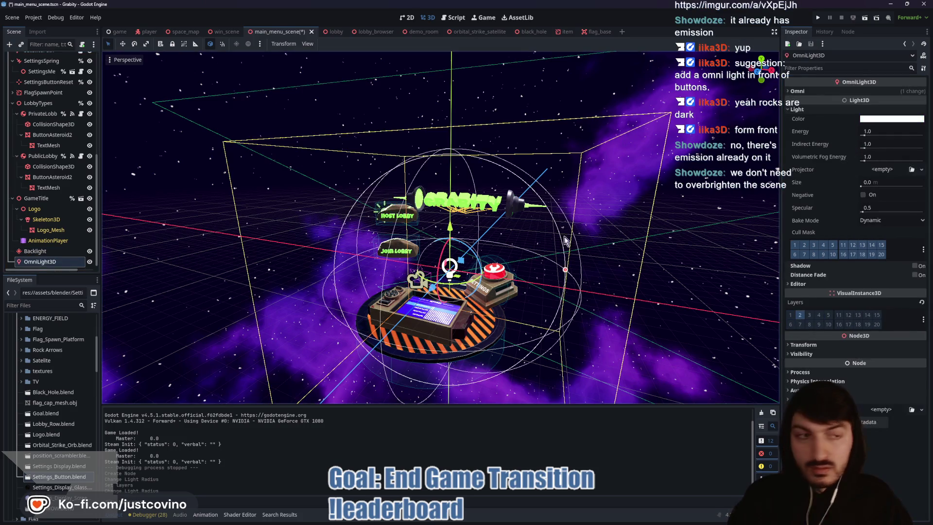
left_click(898, 120)
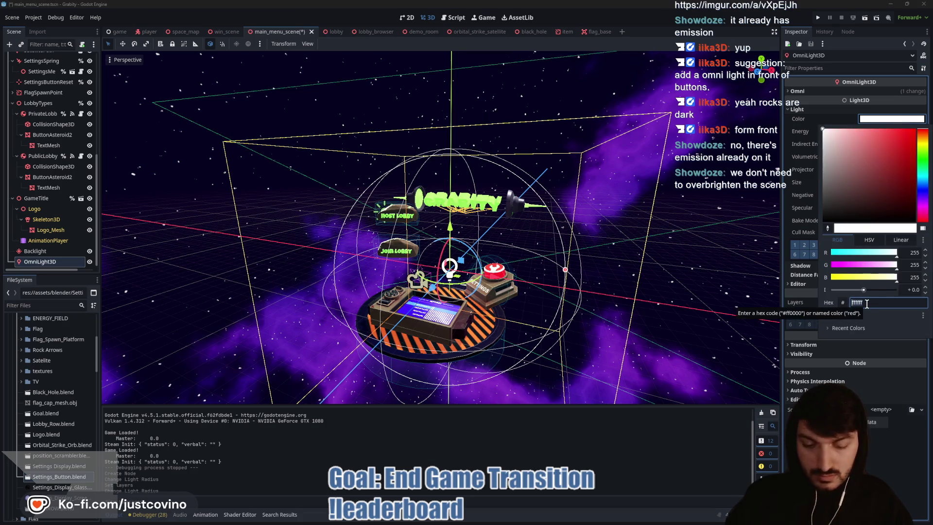
key("Return")
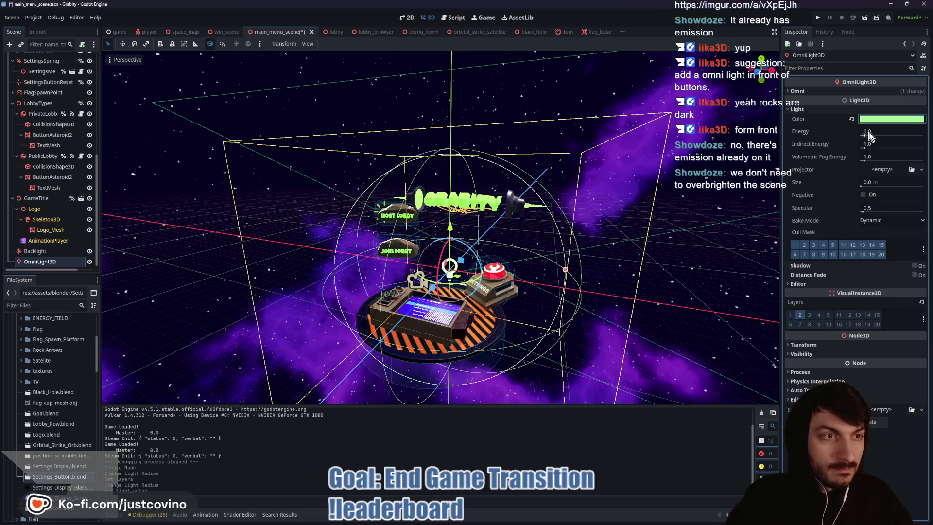
left_click_drag(866, 136, 880, 137)
key("ctrl+s")
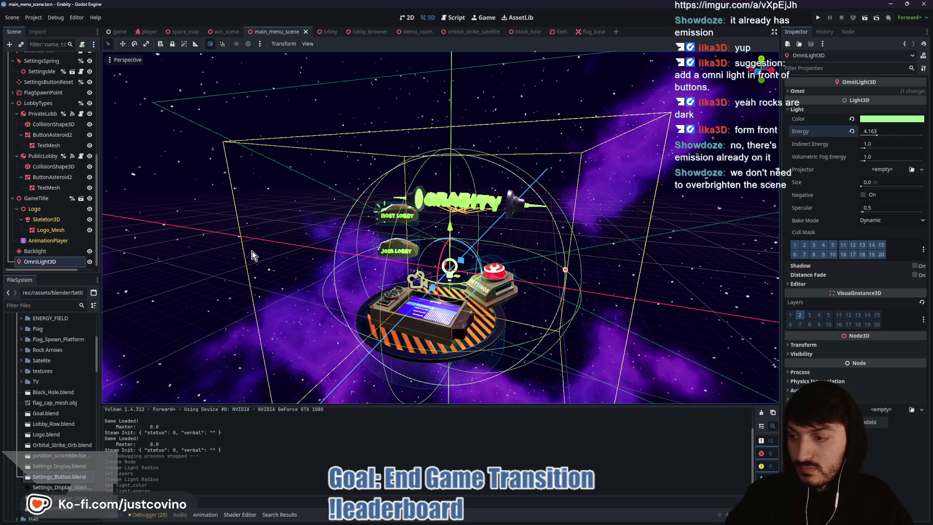
left_click(815, 19)
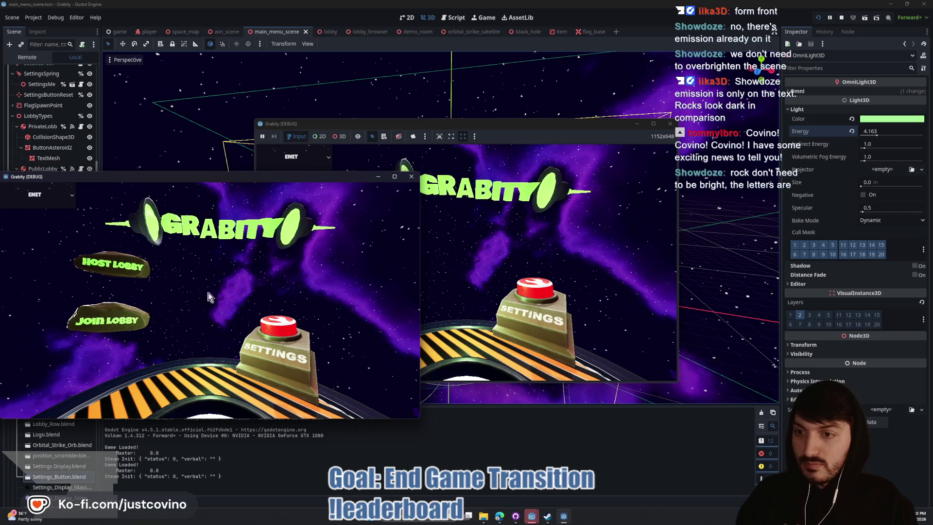
Step: Stop the running test game
left_click(843, 17)
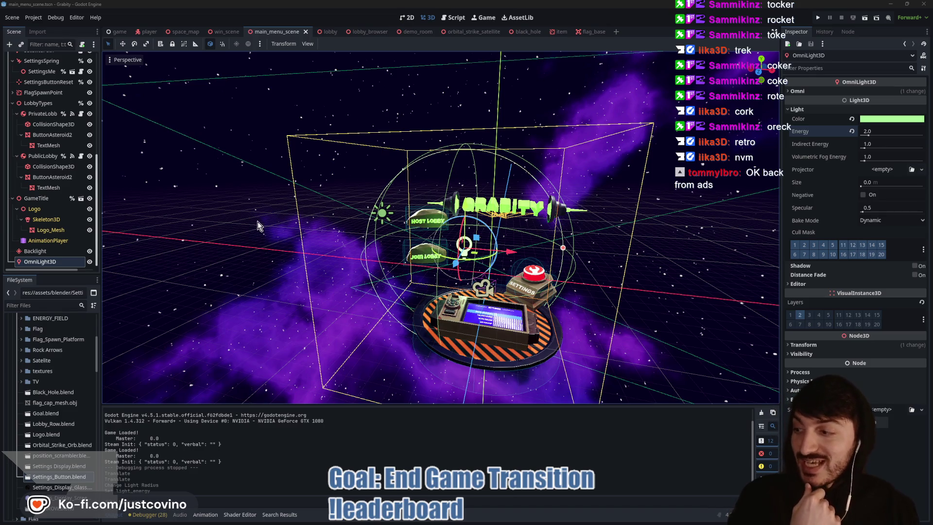
Step: Orbit around the menu scene and launch the project to preview the rock buttons
left_click_drag(658, 147, 667, 148)
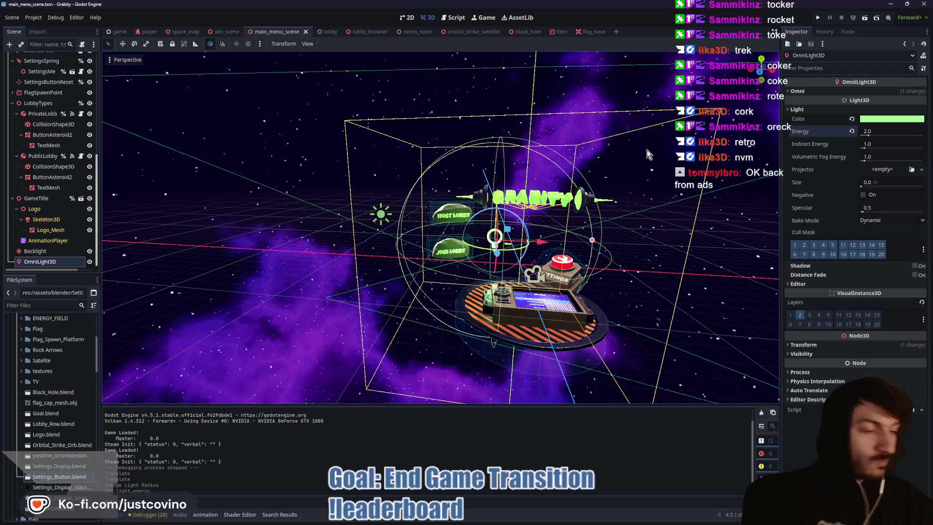
left_click(818, 17)
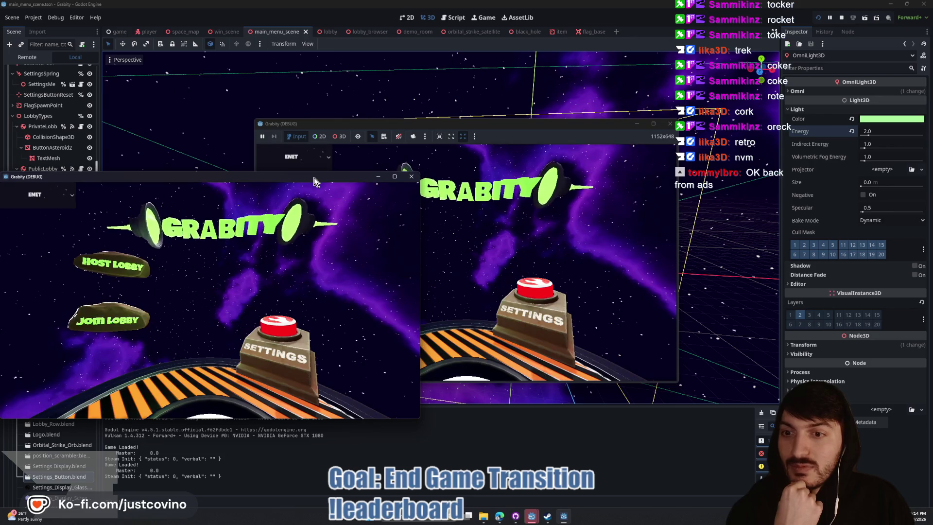
Step: Rearrange the two game windows, stop the game with F8, and orbit the editor view
left_click_drag(314, 177, 368, 141)
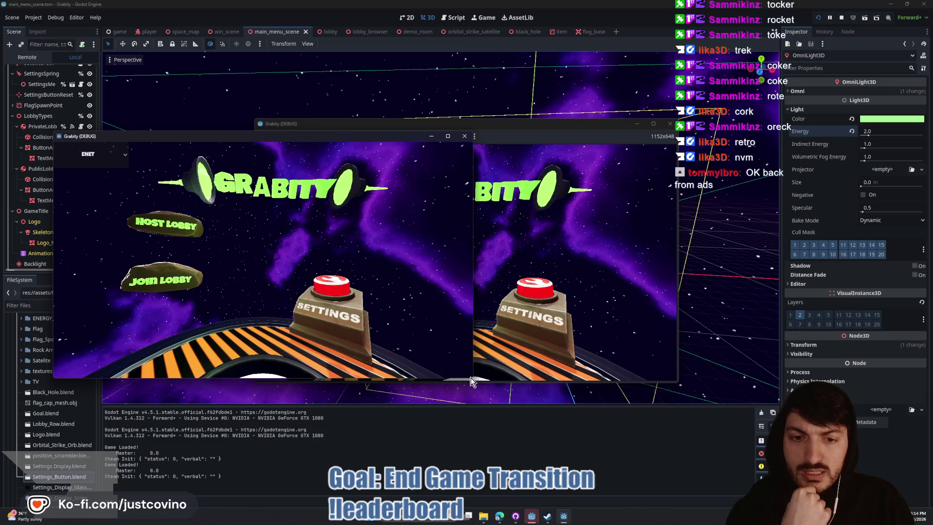
mouse_move(472, 377)
left_mouse_down()
mouse_move(321, 345)
mouse_move(191, 292)
mouse_move(160, 240)
mouse_move(104, 197)
mouse_move(257, 316)
mouse_move(373, 360)
left_mouse_up()
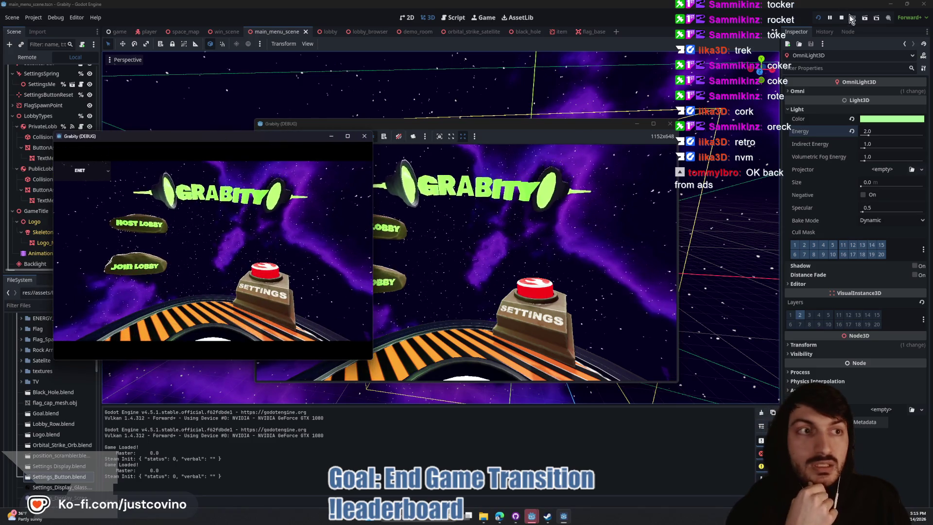
key("F8")
left_click_drag(358, 213, 393, 196)
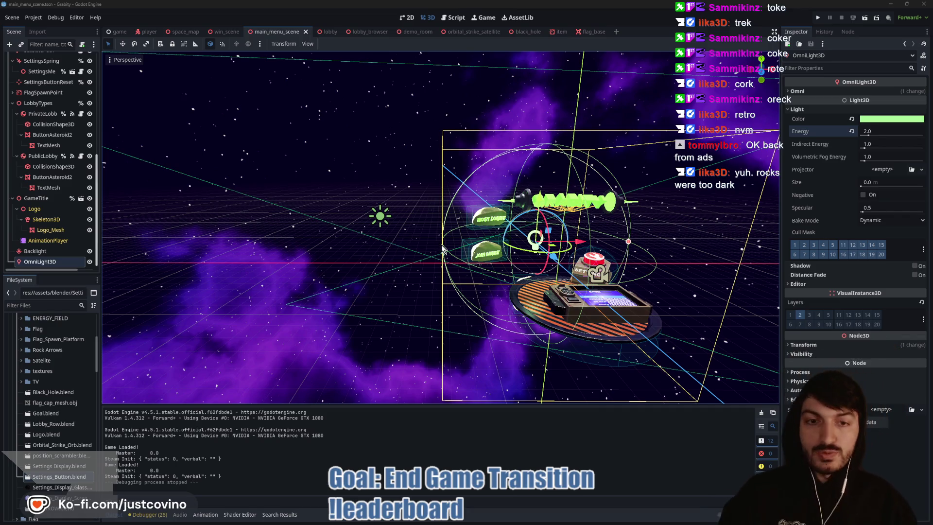
Step: Frame the OmniLight3D in the viewport and run the game again
key("f")
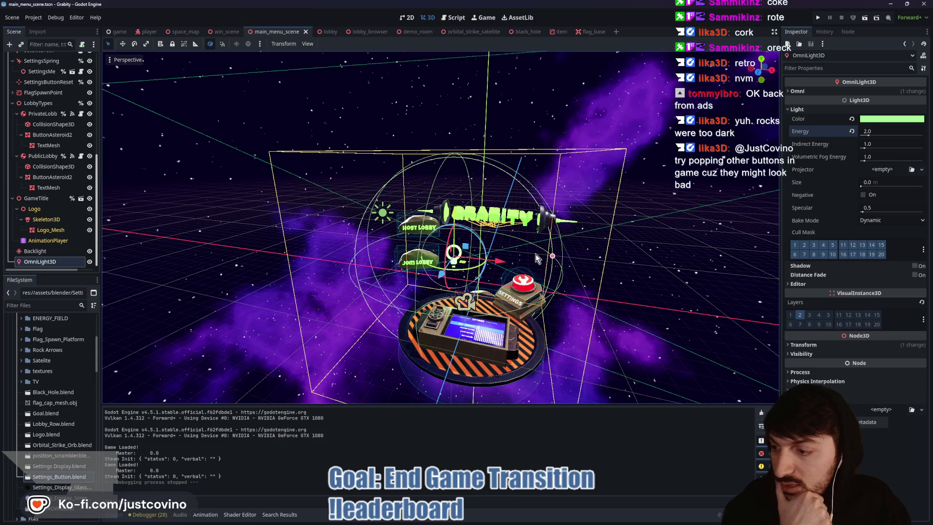
left_click(818, 18)
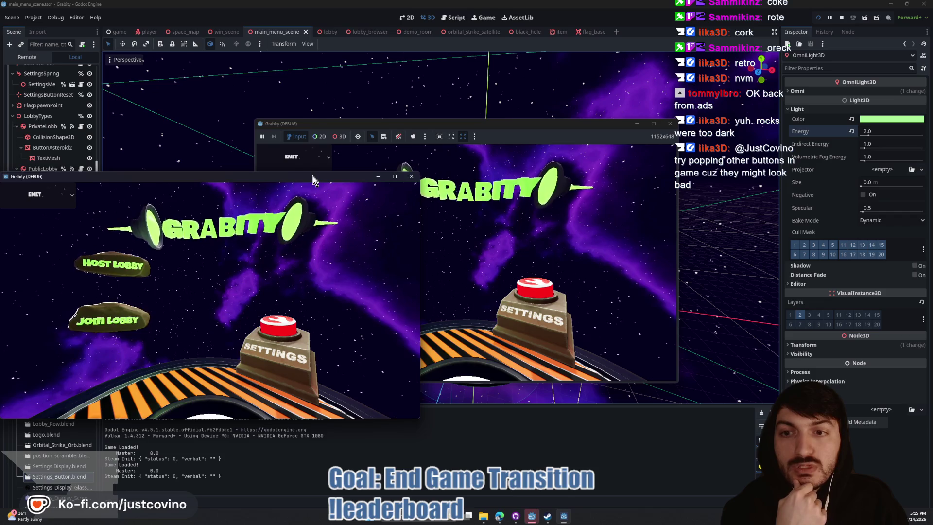
Step: Move the game windows aside and choose Host Lobby to reveal the PRIVATE and PUBLIC rocks
left_click_drag(312, 177, 665, 268)
left_click_drag(533, 125, 442, 89)
left_click(304, 185)
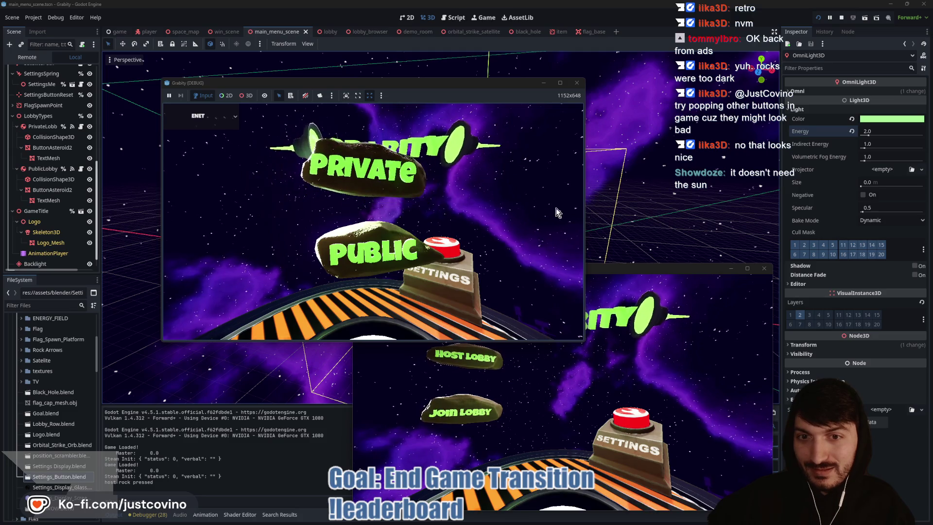
Step: Maximize and restore the game window twice to inspect the rocks, then stop the run
left_click(559, 82)
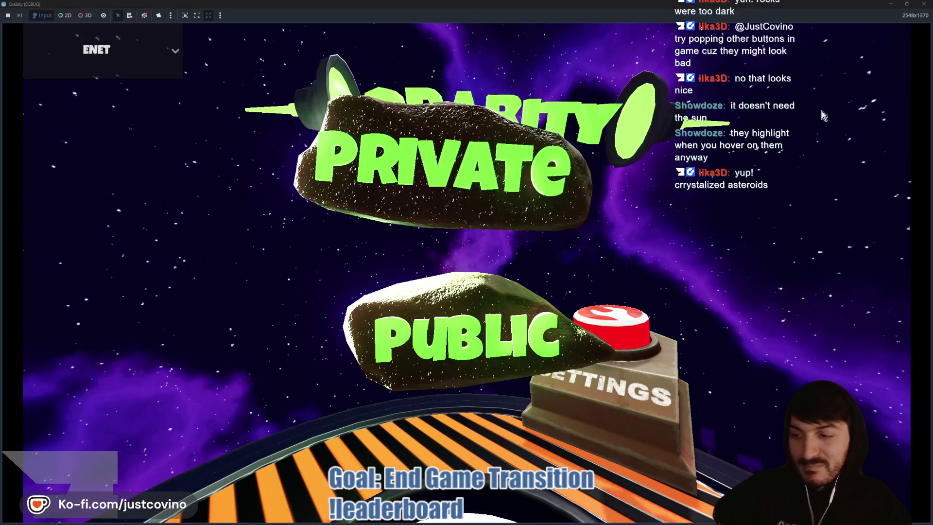
left_click(906, 4)
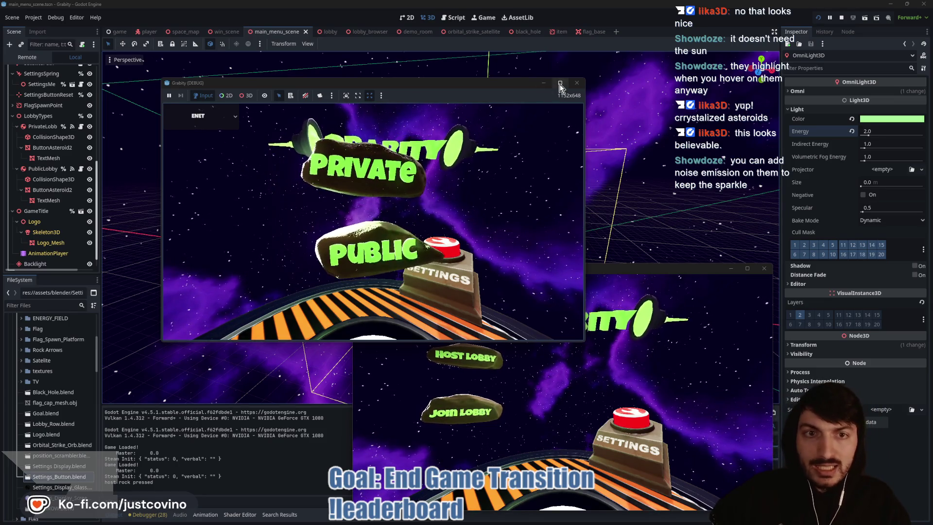
key("super+Up")
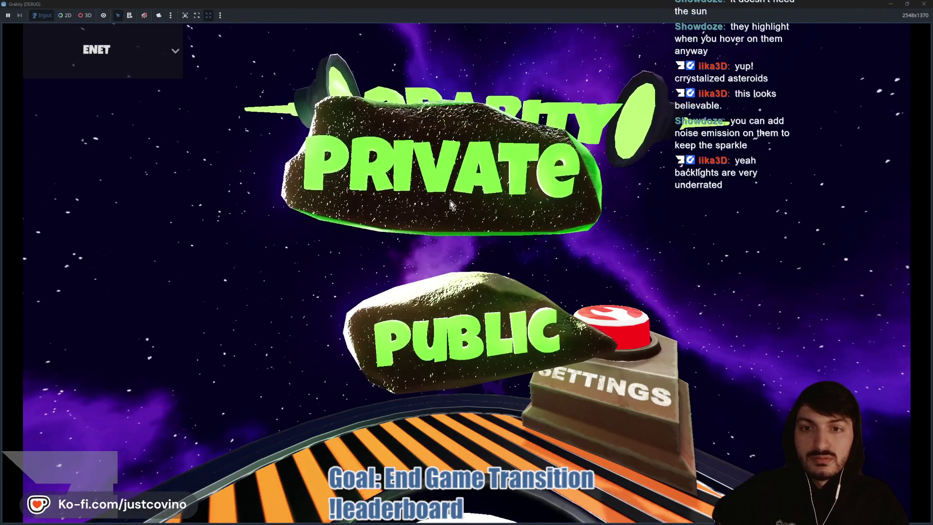
key("super+Down")
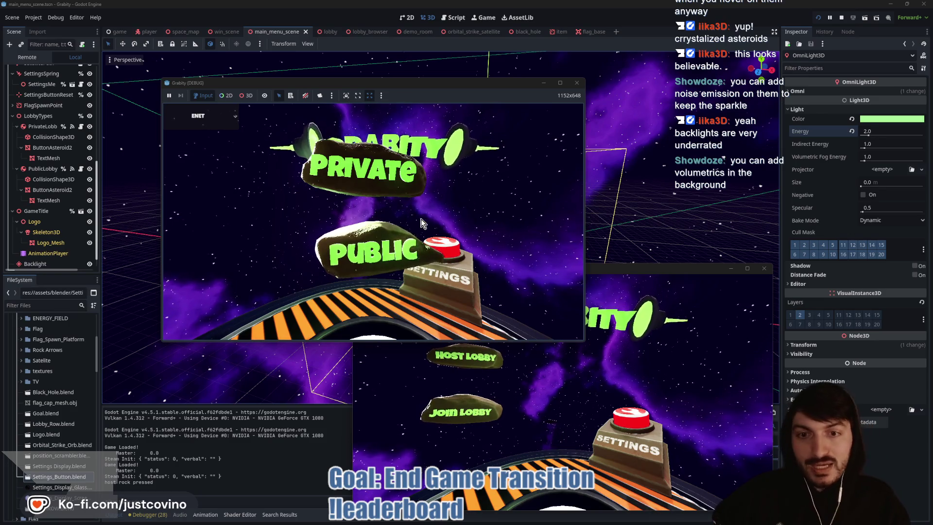
left_click(841, 18)
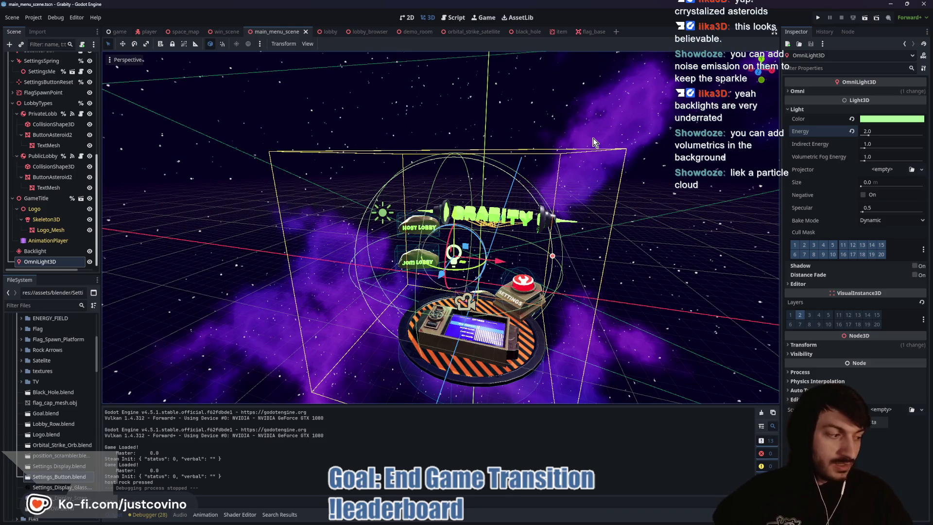
left_click_drag(377, 246, 375, 241)
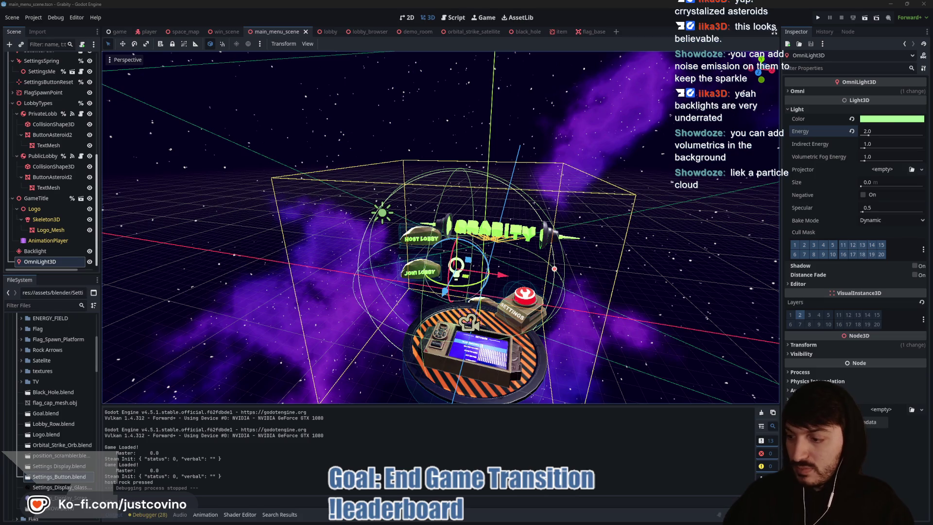
mouse_move(528, 139)
left_mouse_down()
mouse_move(562, 129)
mouse_move(544, 145)
left_mouse_up()
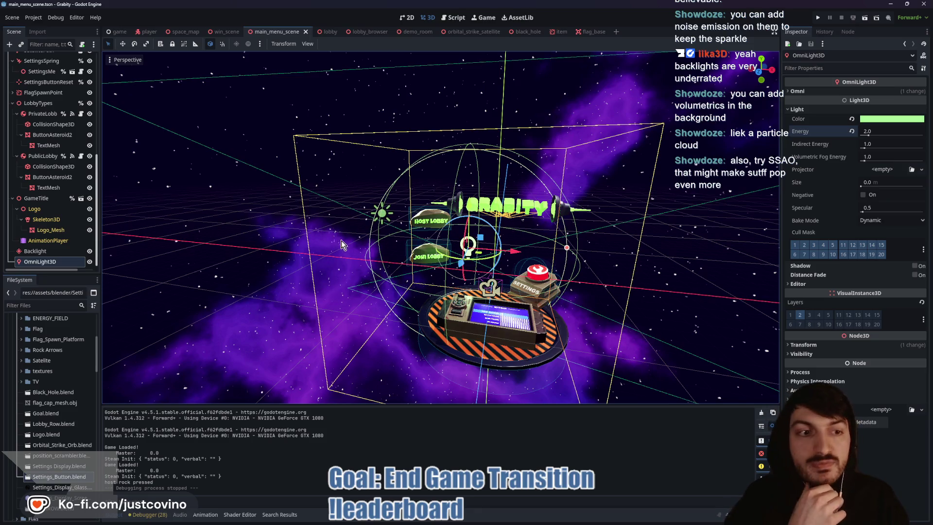
scroll(49, 131, "up", 8)
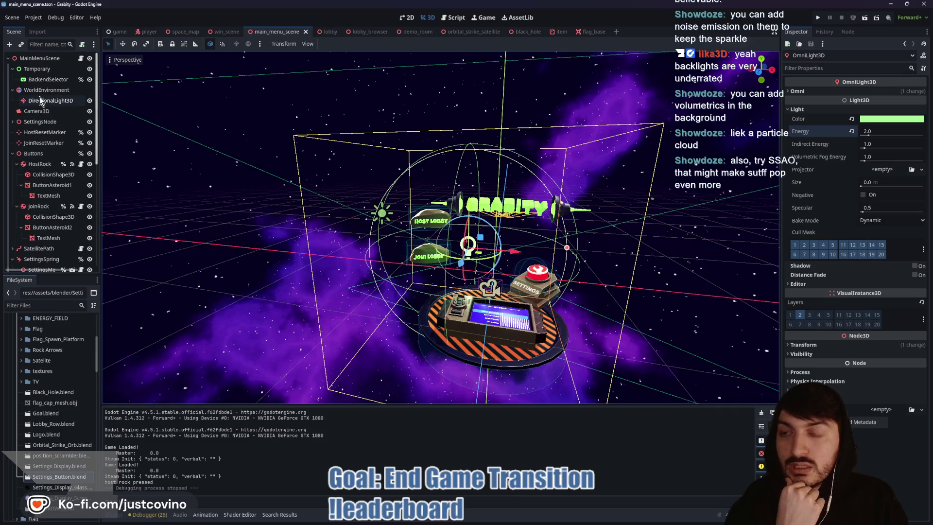
Step: Turn on SSAO for WorldEnvironment (radius 1.0, intensity 2.0, power 1.50), saving the scene along the way
left_click(44, 90)
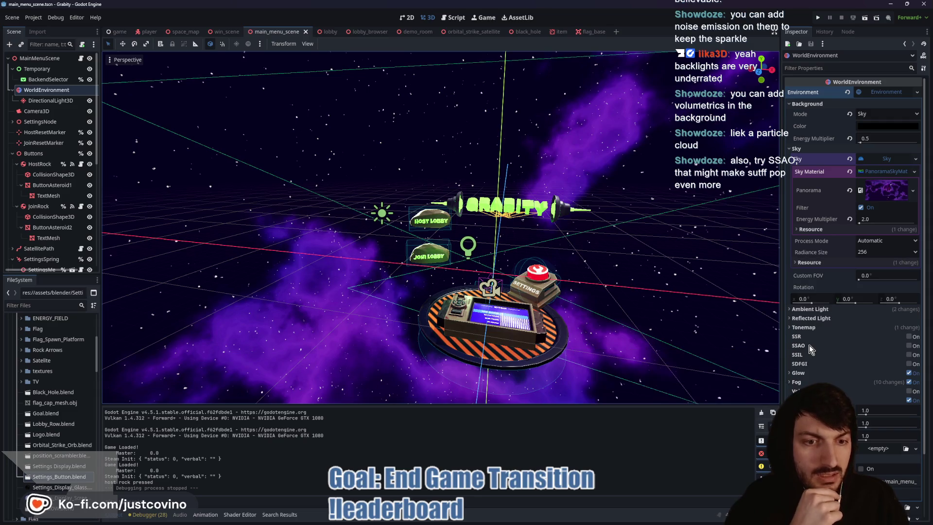
left_click(909, 346)
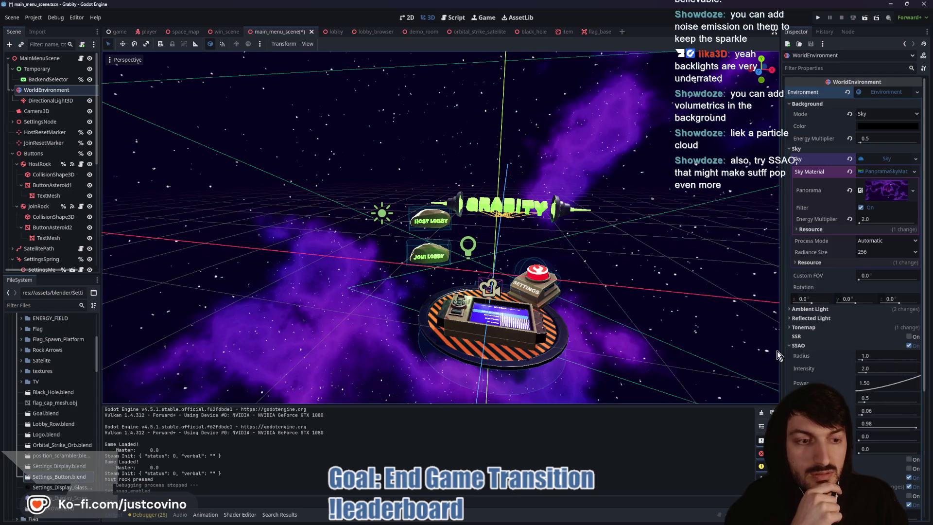
left_click(909, 345)
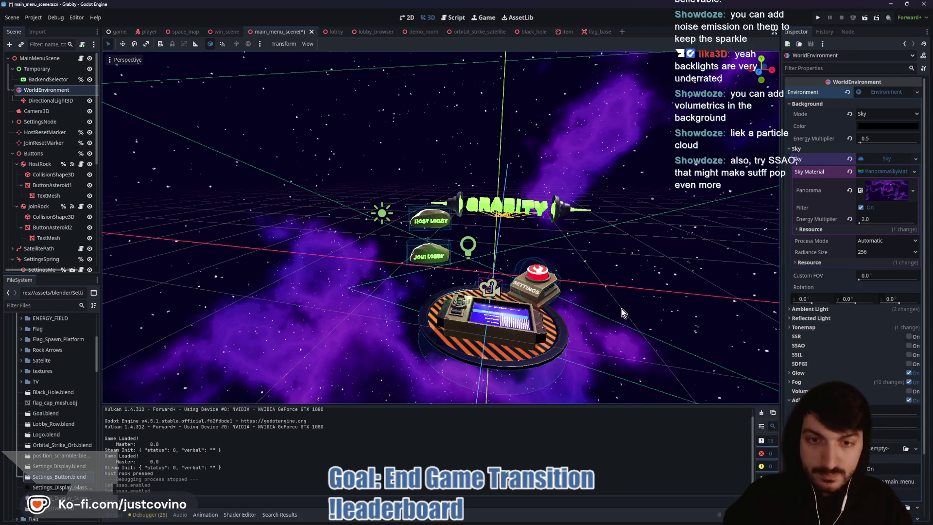
key("ctrl+s")
left_click_drag(588, 329, 563, 303)
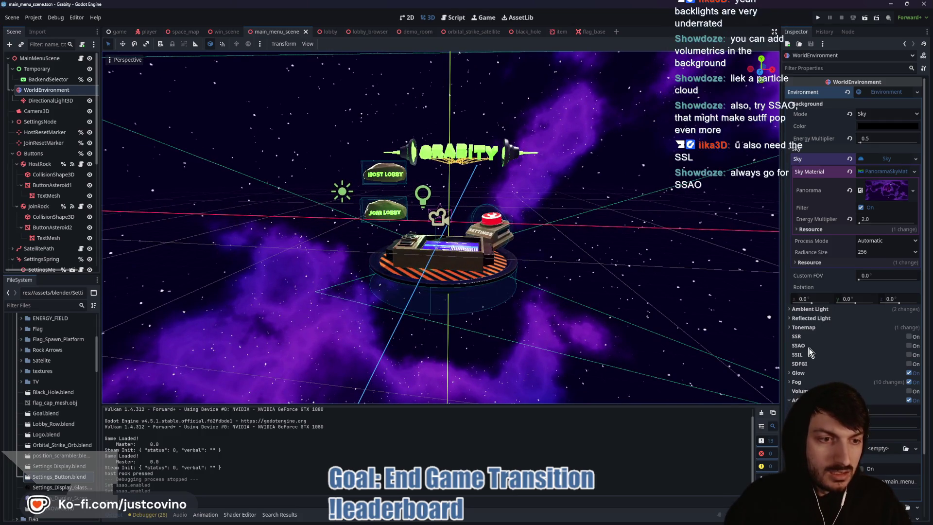
mouse_move(804, 364)
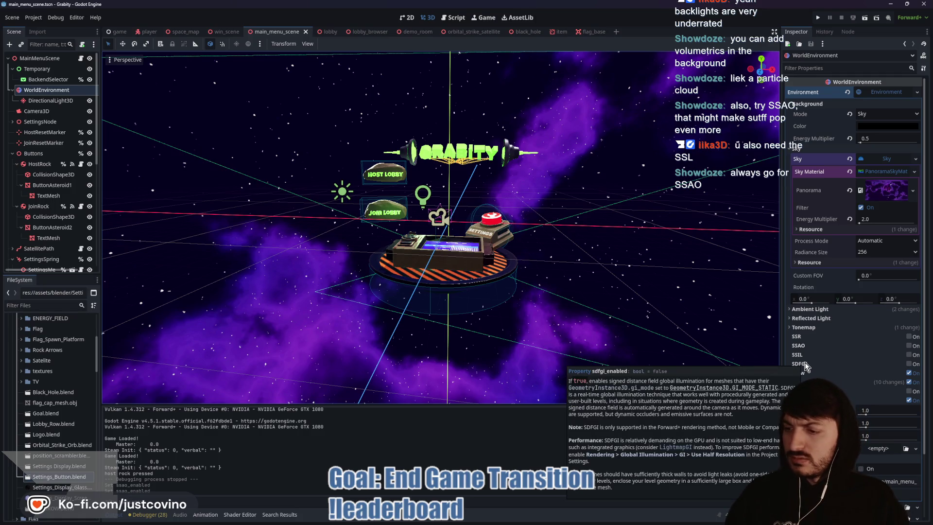
left_click(908, 346)
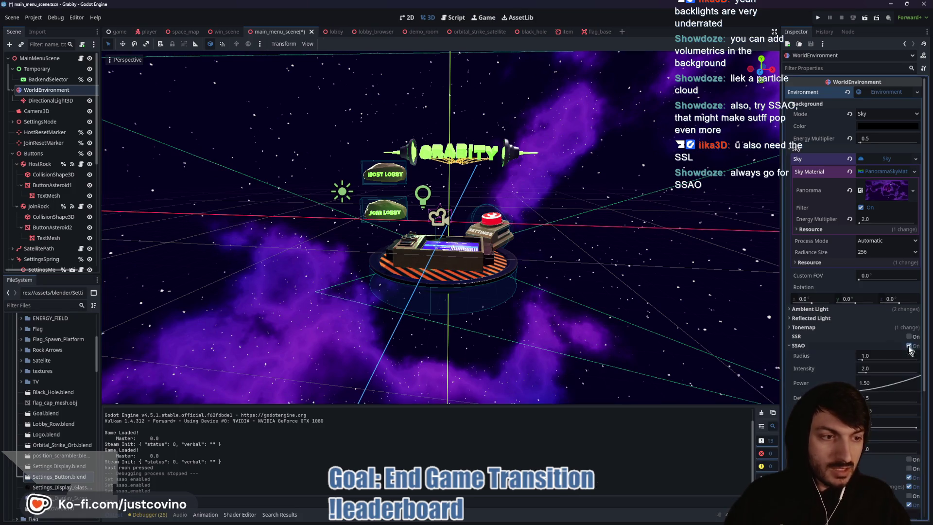